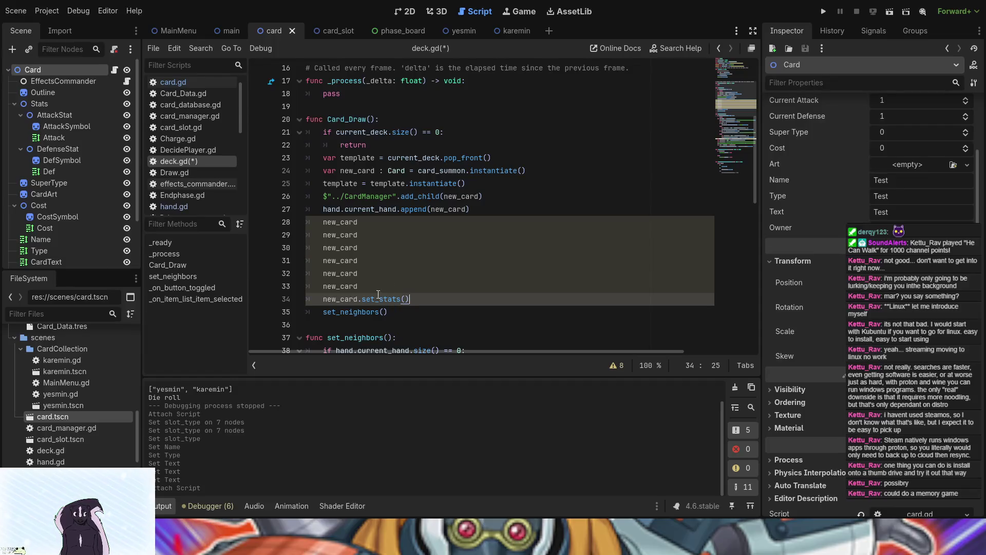
- Type a dot after new_card on line 33 of deck.gd, then view card.gd's code
left_click(377, 286)
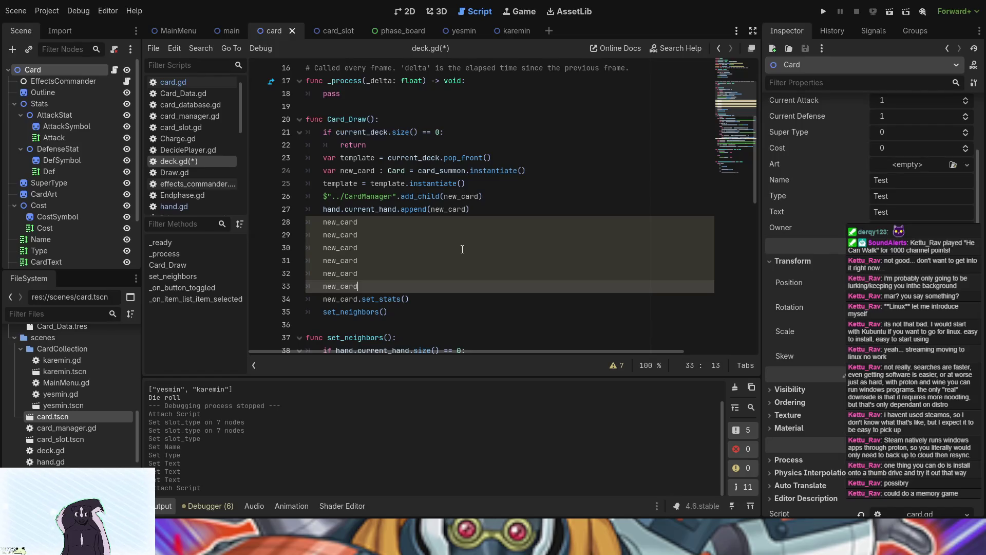
type(".")
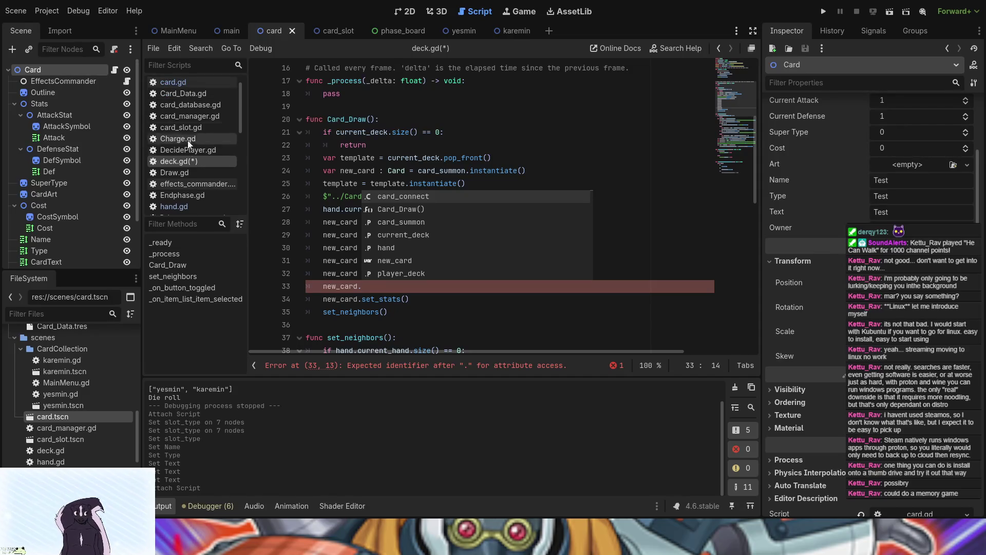
left_click(179, 86)
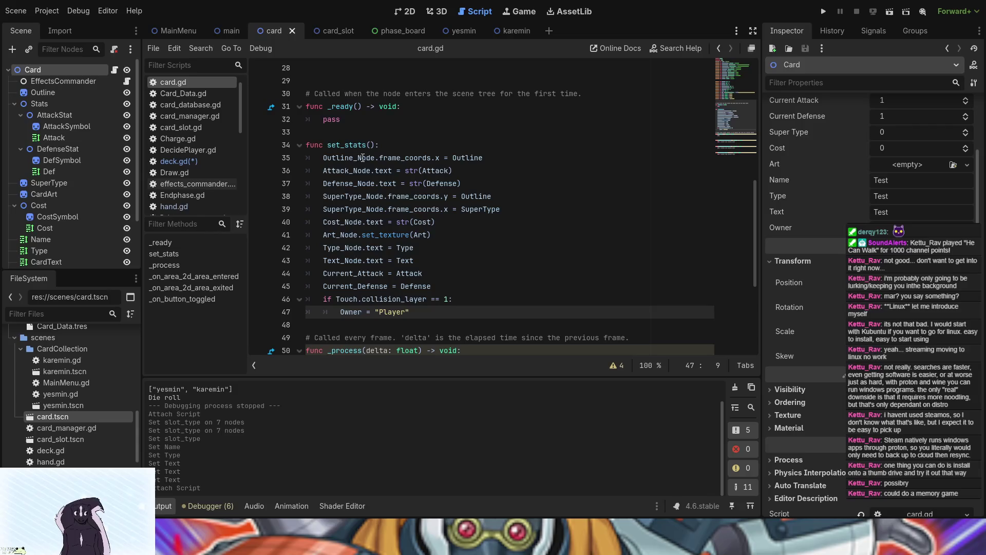
- Multi-select and copy card.gd's exported stat names Outline through Text, then return to deck.gd
left_click(419, 119)
scroll(414, 170, "up", 5)
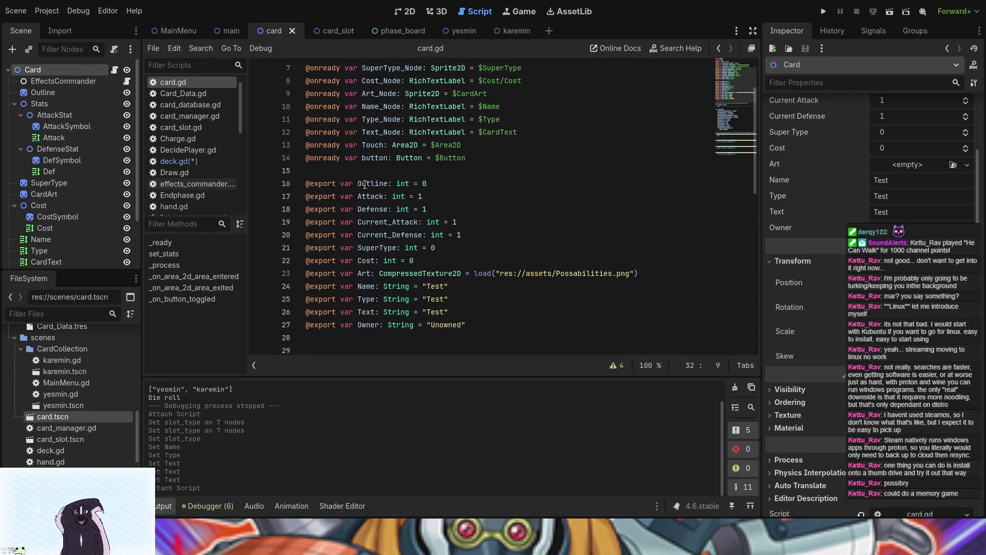
left_click(358, 184)
left_click_drag(358, 184, 388, 183)
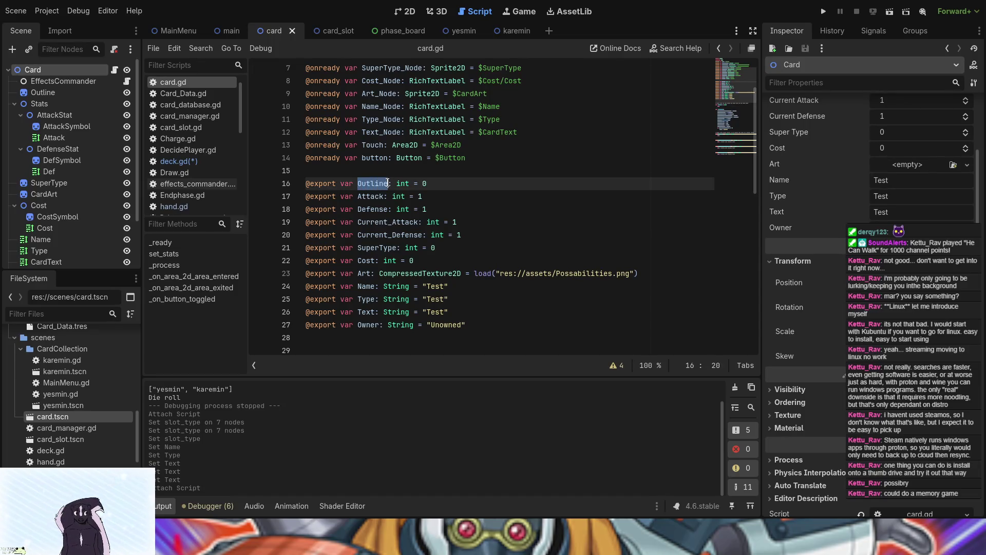
mouse_move(358, 196)
left_mouse_down()
mouse_move(385, 197)
mouse_move(379, 209)
mouse_move(387, 208)
left_mouse_up()
mouse_move(358, 248)
left_mouse_down()
mouse_move(396, 249)
mouse_move(360, 261)
mouse_move(375, 262)
mouse_move(371, 273)
left_mouse_up()
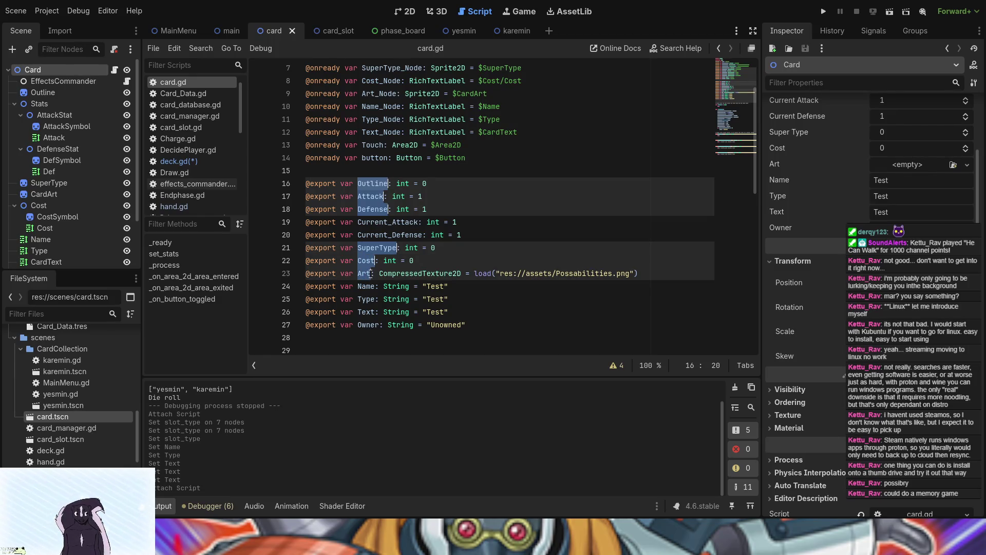
scroll(368, 293, "down", 2)
mouse_move(358, 210)
left_mouse_down()
mouse_move(376, 222)
mouse_move(361, 234)
mouse_move(376, 235)
left_mouse_up()
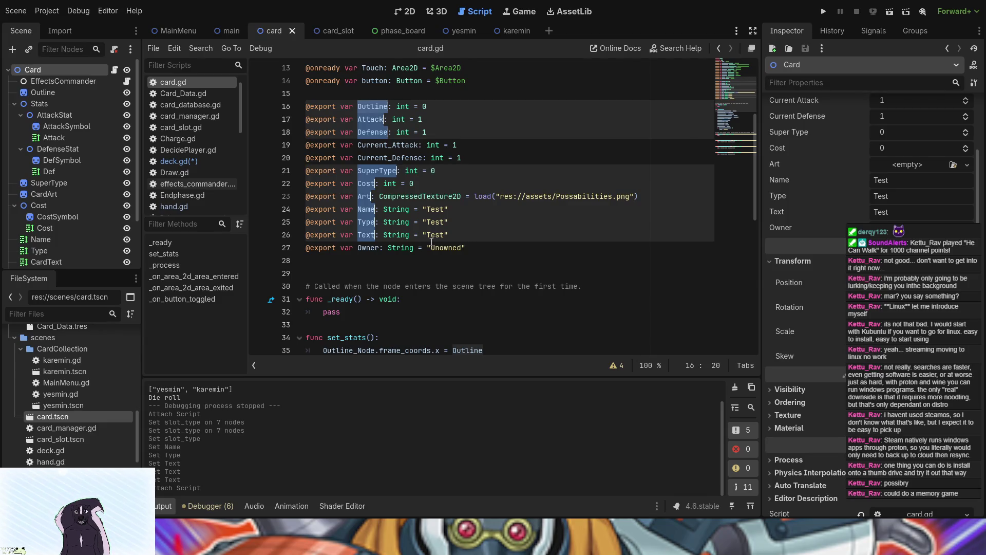
left_click(180, 163)
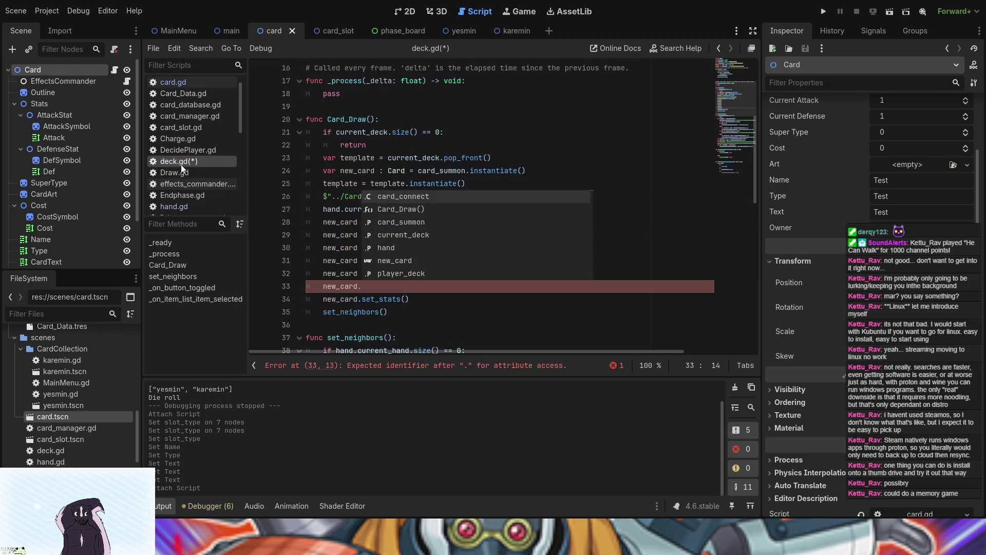
- Replace the placeholder new_card lines 28–33 with the copied stat names
left_click(370, 289)
mouse_move(370, 288)
left_mouse_down()
mouse_move(355, 248)
mouse_move(319, 224)
left_mouse_up()
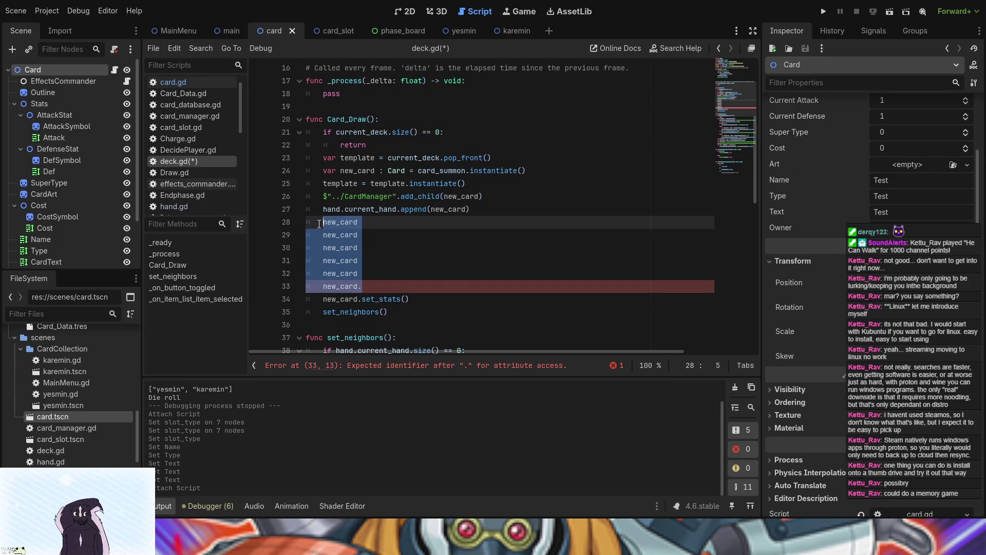
left_click(319, 224)
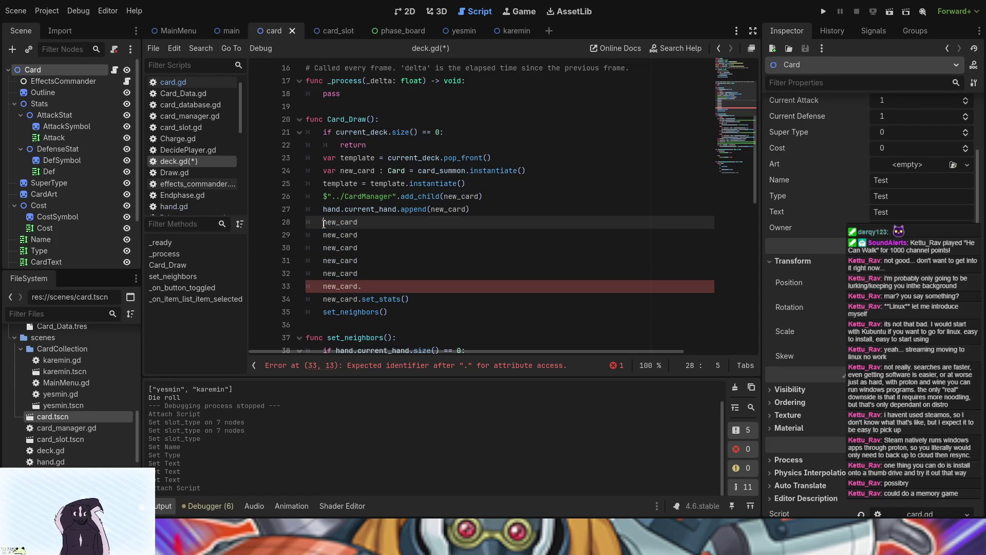
key("Delete")
key("Delete")
key("Delete")
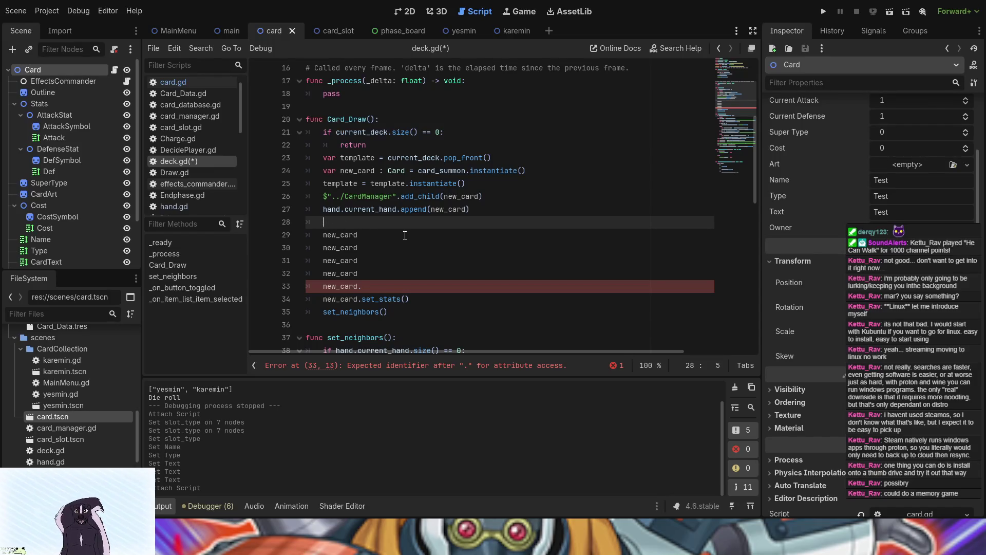
type("Outline Attack Defense SuperType Cost Art Name Type Text")
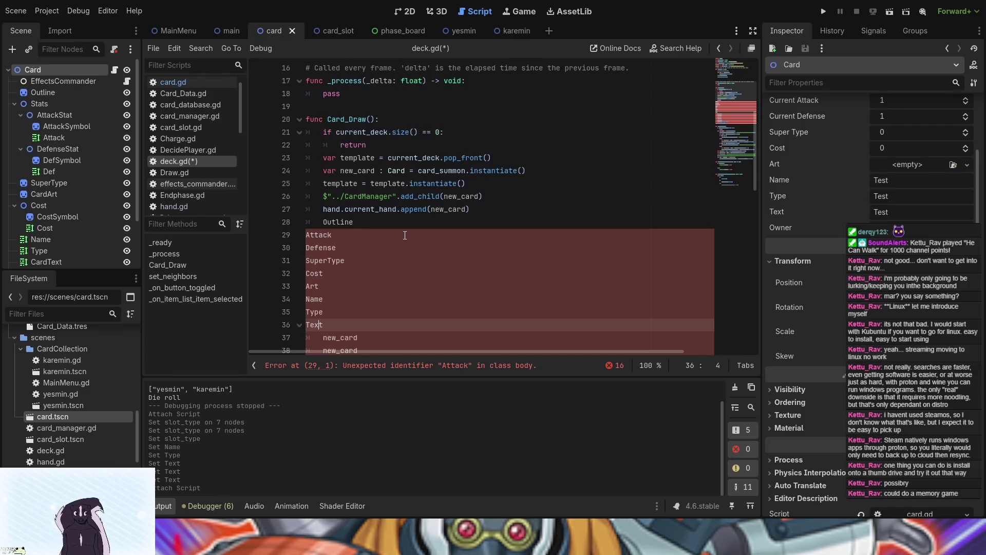
- Indent each pasted stat line, from Text up through Attack, under Card_Draw
key("Tab")
key("Up")
key("Home")
key("Tab")
key("Up")
key("Home")
key("Tab")
key("Up")
key("Home")
key("Tab")
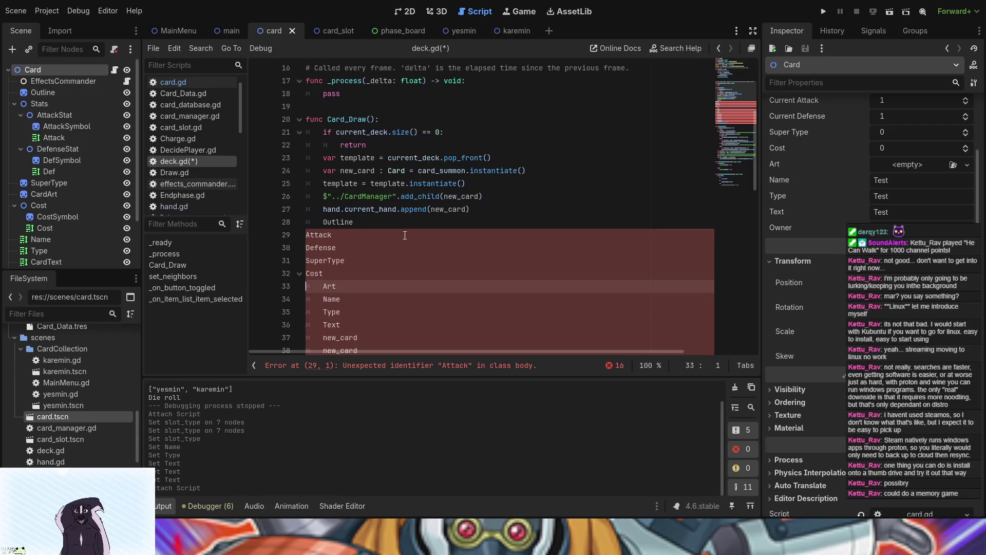
key("Up")
key("Home")
key("Tab")
key("Up")
key("Home")
key("Tab")
key("Up")
key("Home")
key("Tab")
key("Up")
key("Home")
key("Tab")
scroll(370, 259, "down", 3)
- Delete the leftover new_card placeholder text and empty lines below the stat names
left_click_drag(358, 222, 324, 222)
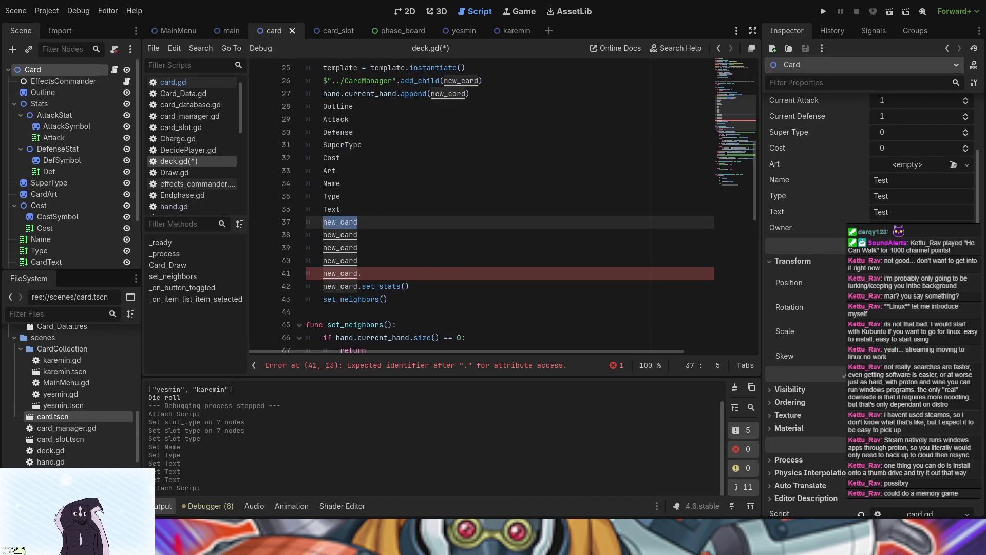
key("BackSpace")
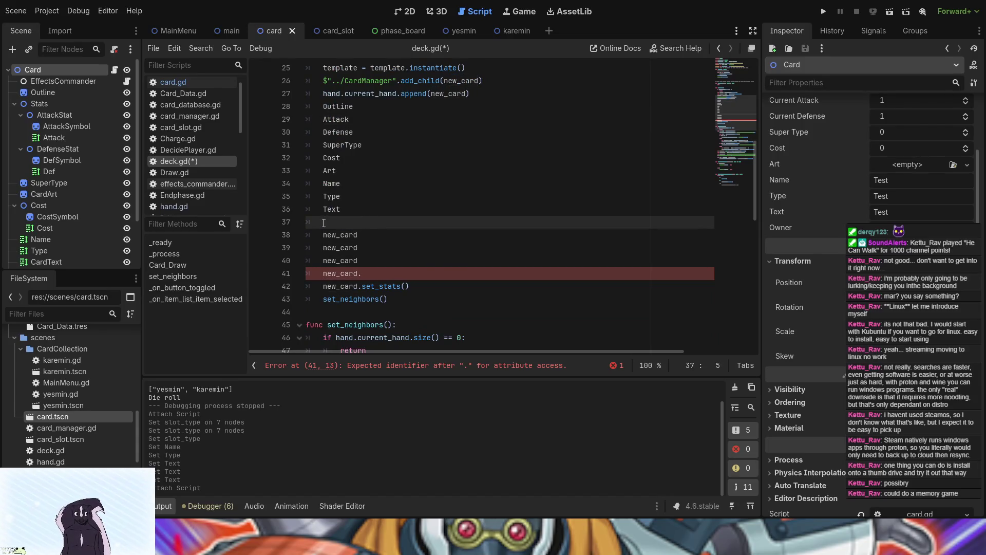
key("Down")
key("Delete")
key("Delete")
key("Delete")
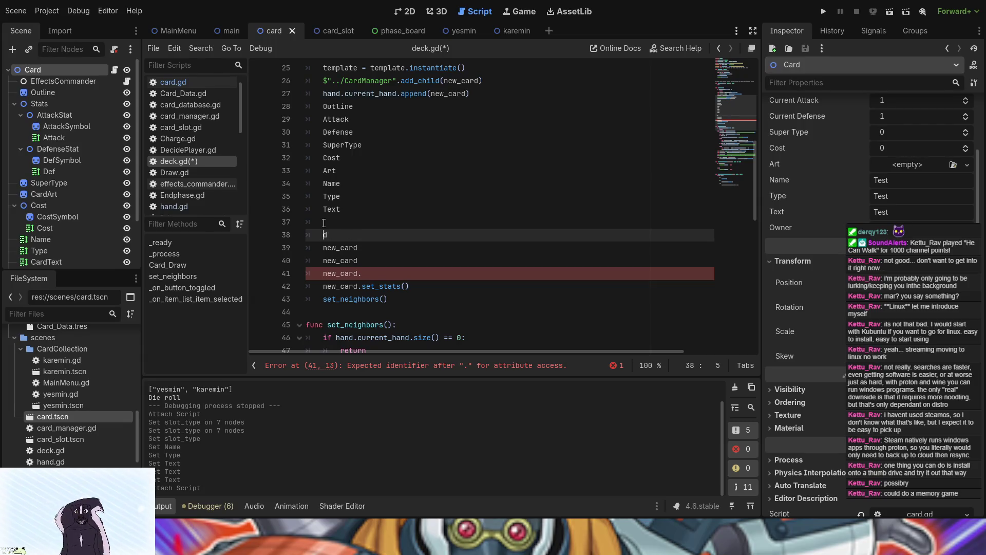
key("Delete")
key("Delete")
key("Delete")
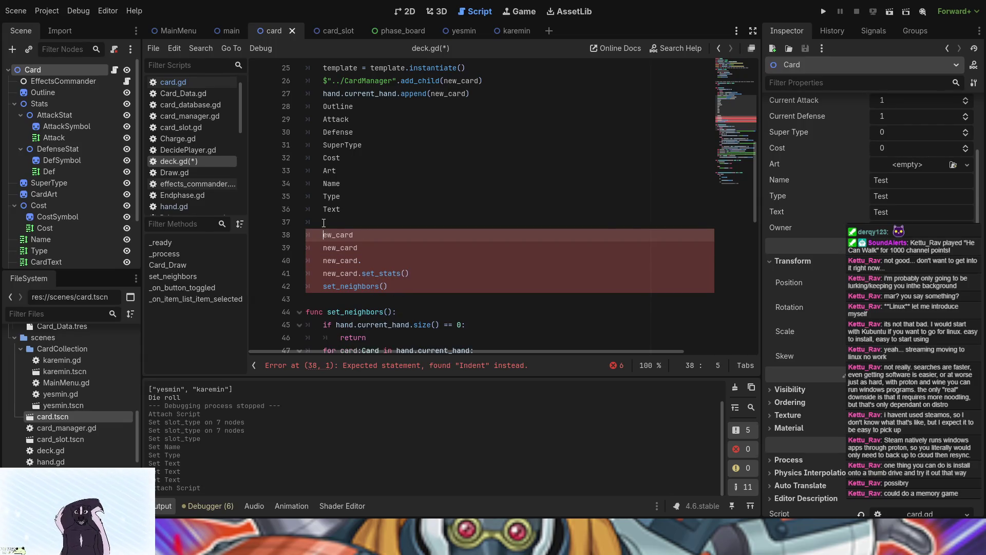
key("Delete")
key("Delete")
key("Delete")
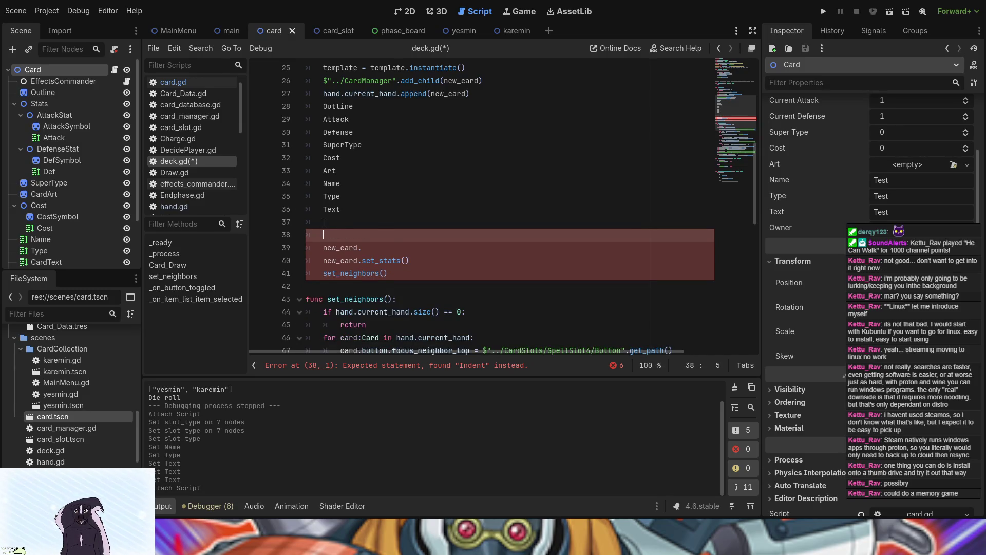
key("Delete")
key("Delete")
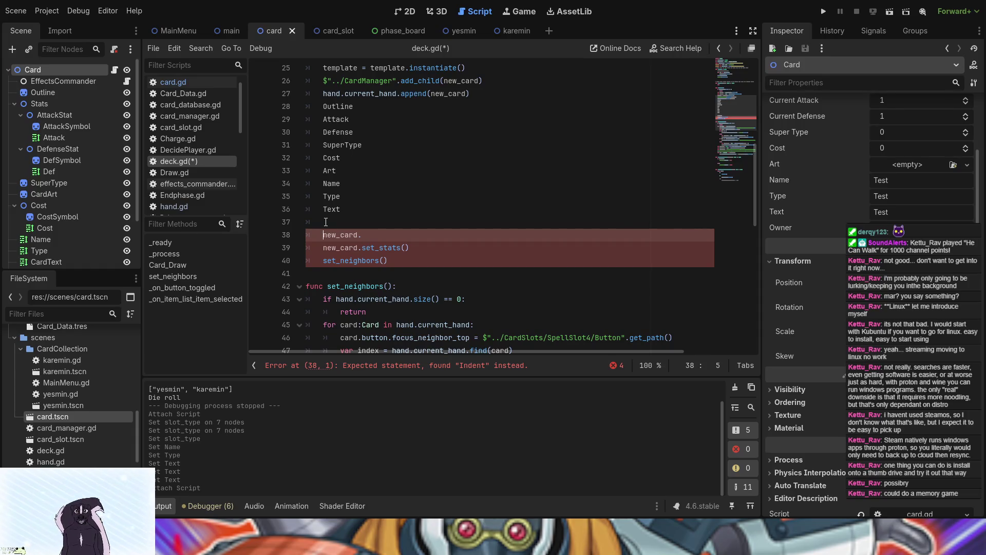
double_click(360, 235)
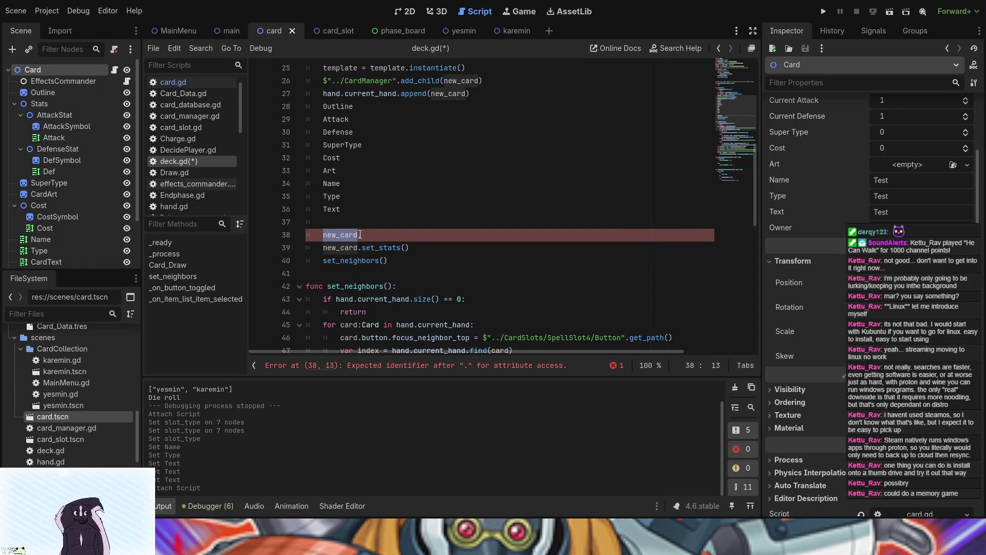
left_click_drag(363, 235, 323, 235)
key("Delete")
key("BackSpace")
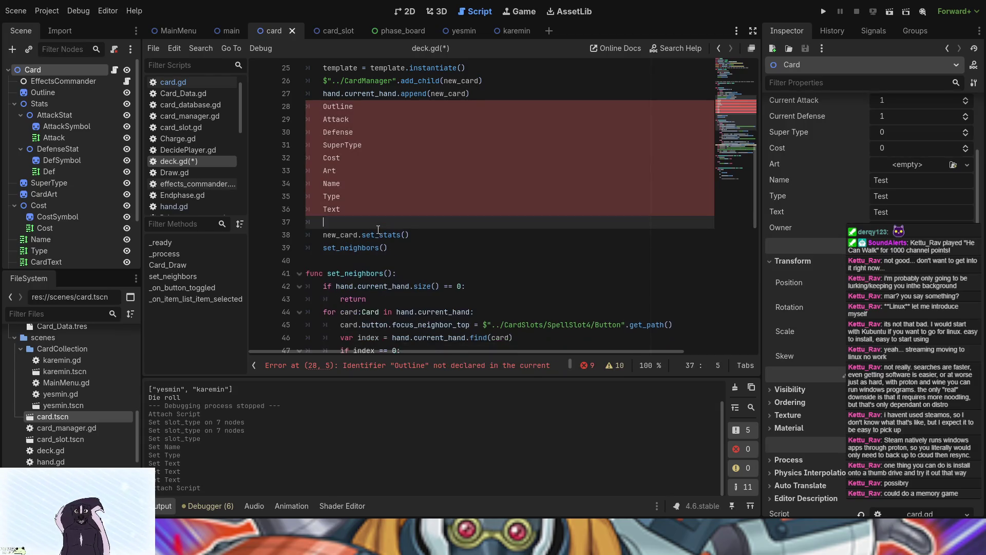
key("Delete")
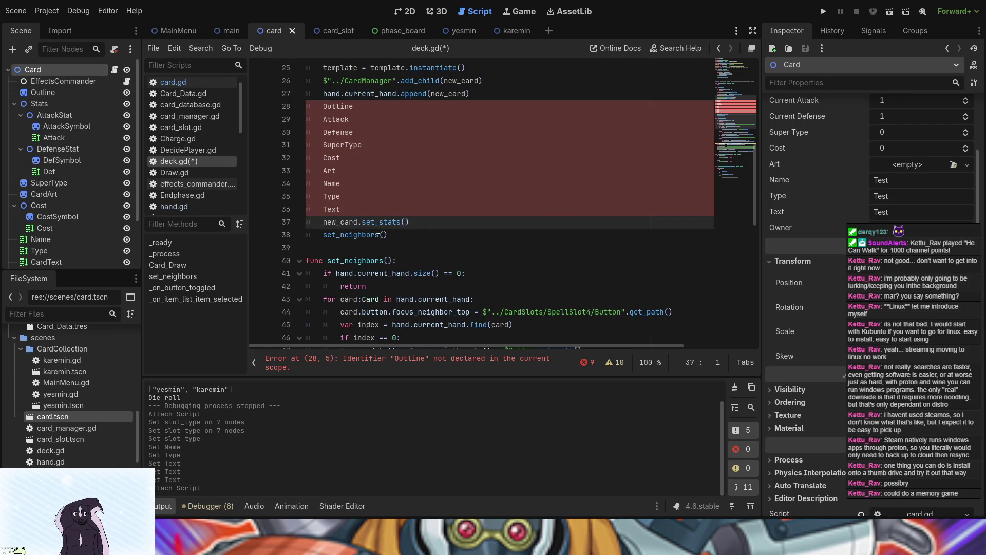
key("Up")
- Prefix the Text, Type, Name, Art and Cost lines with new_card
type("new_card.")
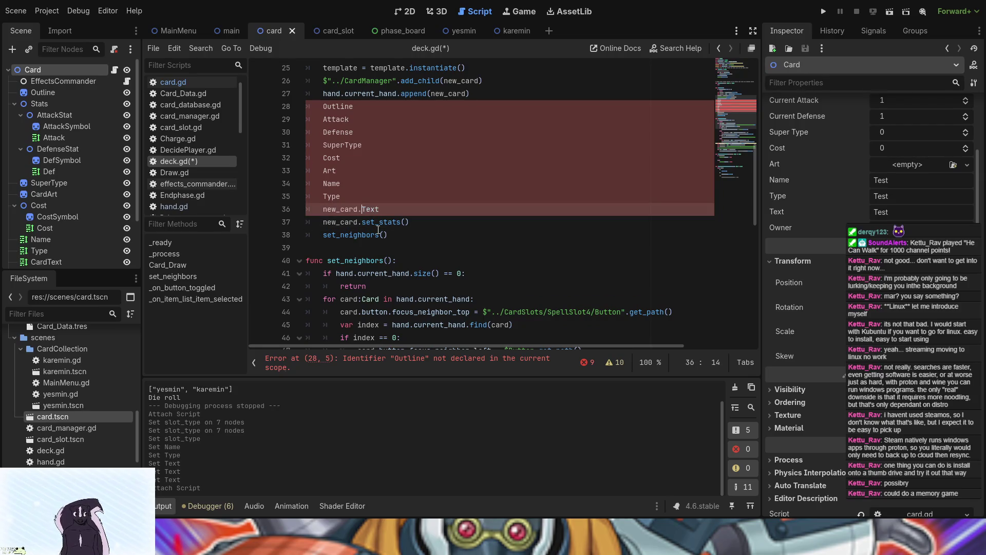
key("Up")
key("Down")
key("Up")
key("Home")
type("new_card.")
key("Up")
key("Down")
key("Home")
key("Up")
type("new_card.")
key("Home")
key("Up")
key("Down")
key("Up")
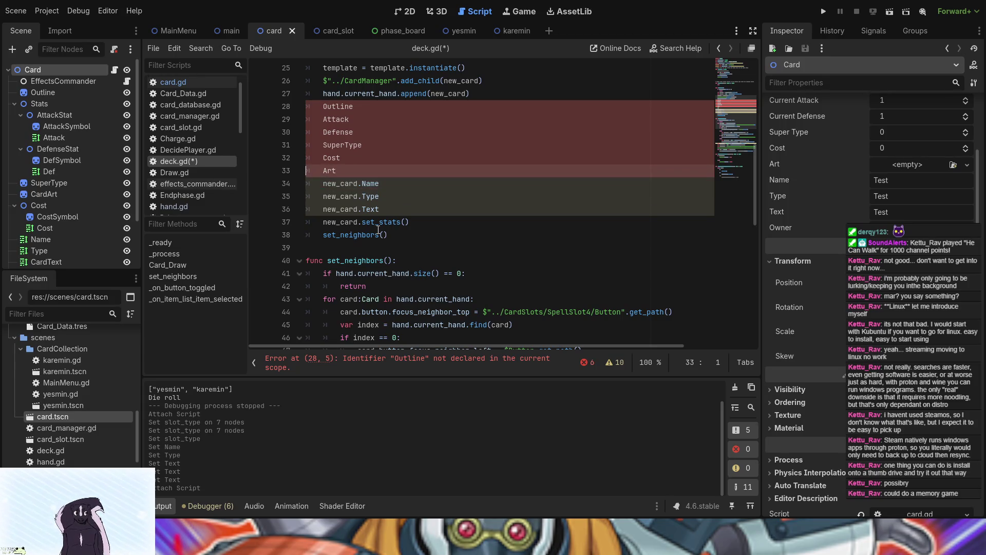
type("new_card.")
key("Home")
key("Up")
type("new_card.")
key("Home")
- Prefix the SuperType, Defense, Attack and Outline lines with new_card., undoing a duplicate on Cost
type("new_card.")
key("ctrl+z")
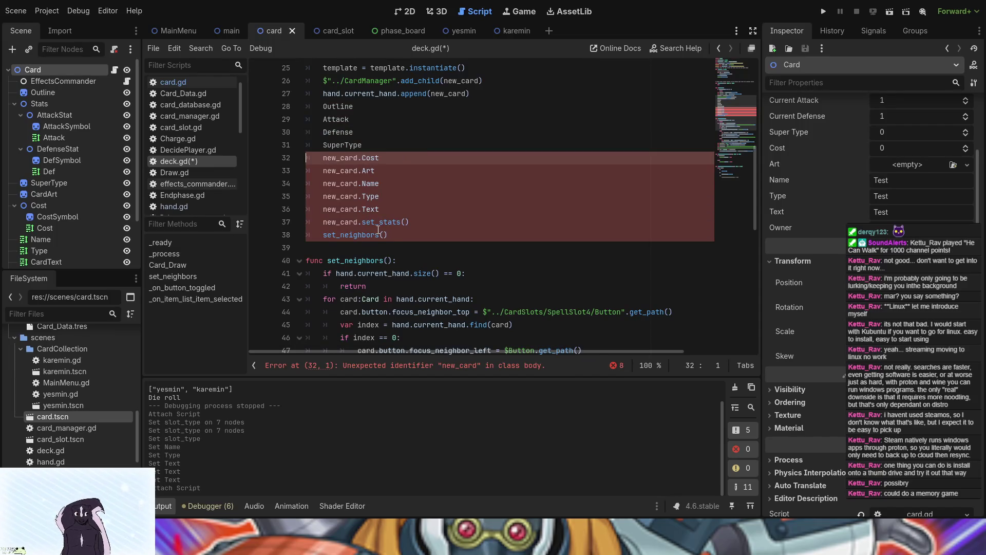
key("Up")
type("new_card.")
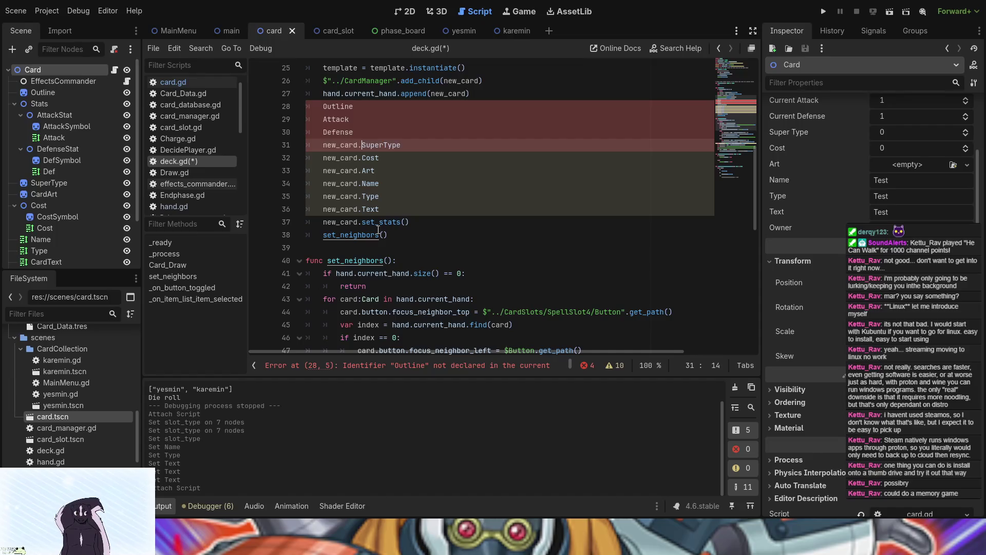
key("Home")
key("Home")
key("Up")
type("new_card.")
key("Home")
key("Home")
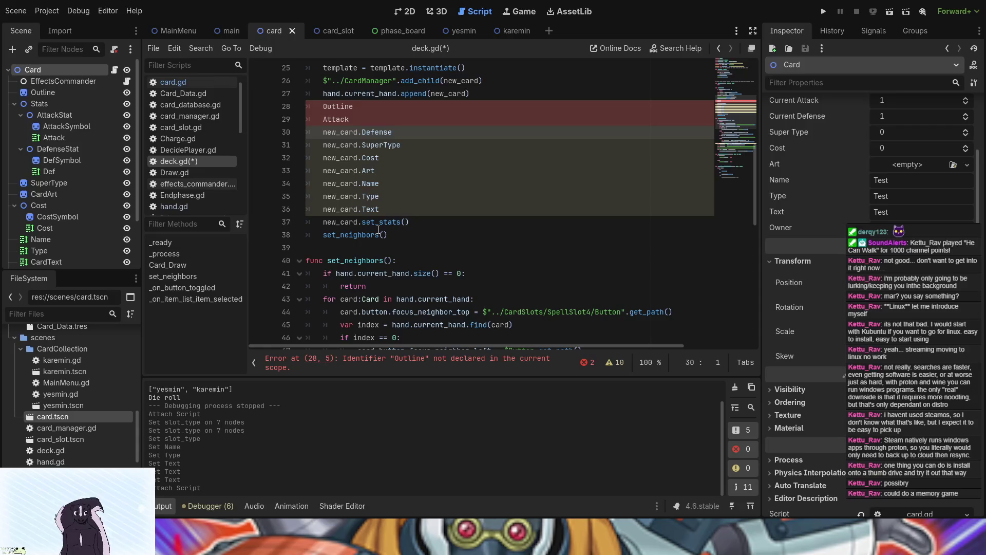
key("Up")
type("new_card.")
key("Home")
key("Home")
key("Up")
type("new_card.")
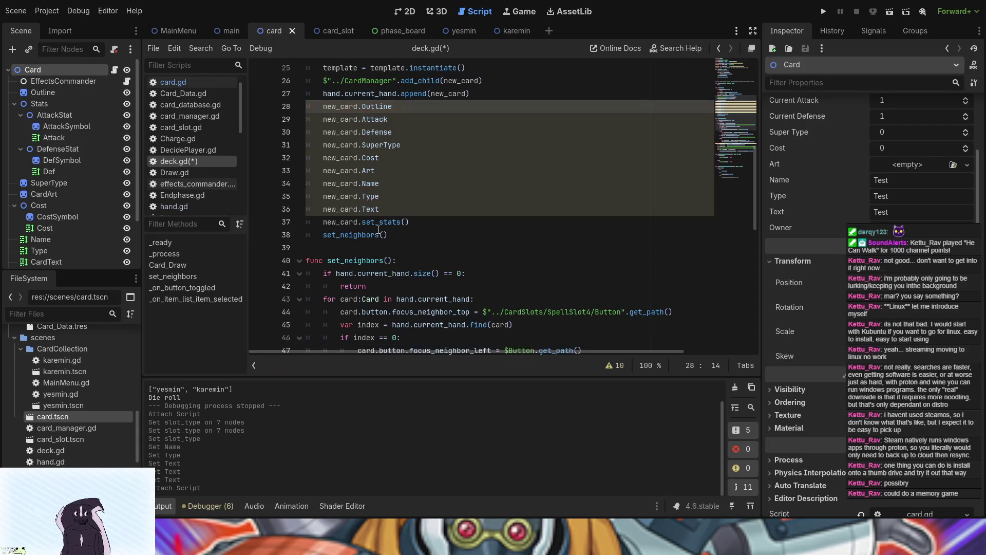
left_click(410, 104)
type("=")
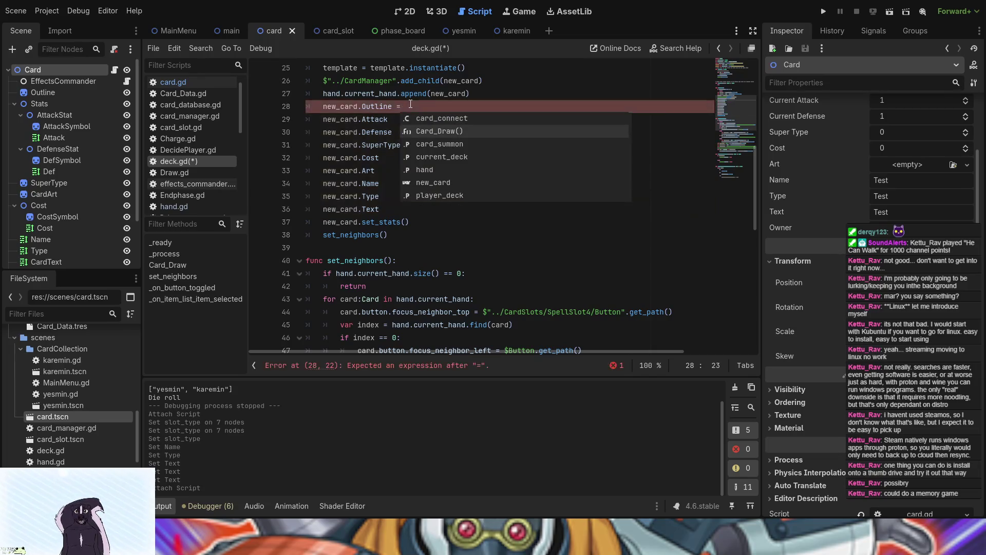
- Put carets at the ends of stat lines 28–36 and append '= template' to all nine
key("Escape")
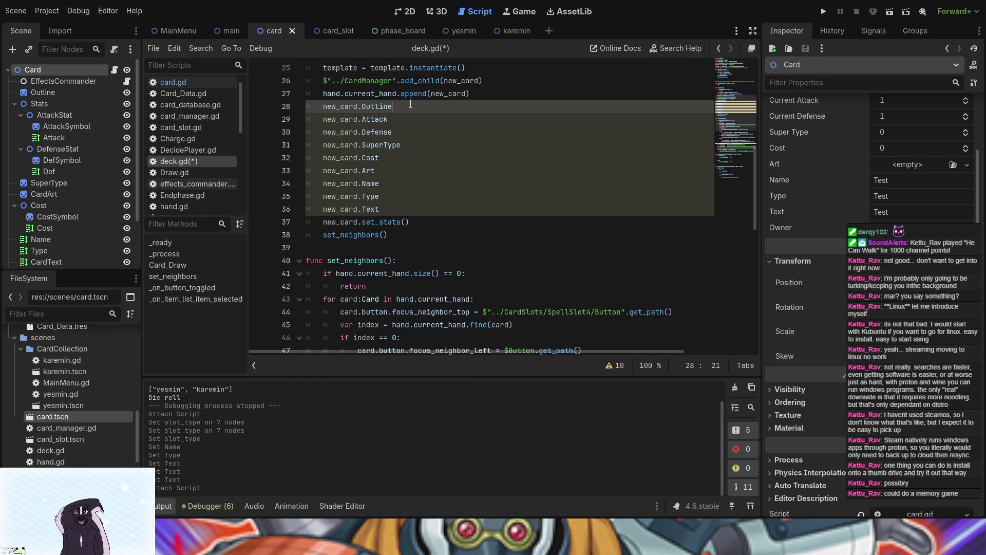
left_click(408, 119, "alt")
left_click(408, 132, "alt")
left_click(407, 145, "alt")
left_click(408, 157, "alt")
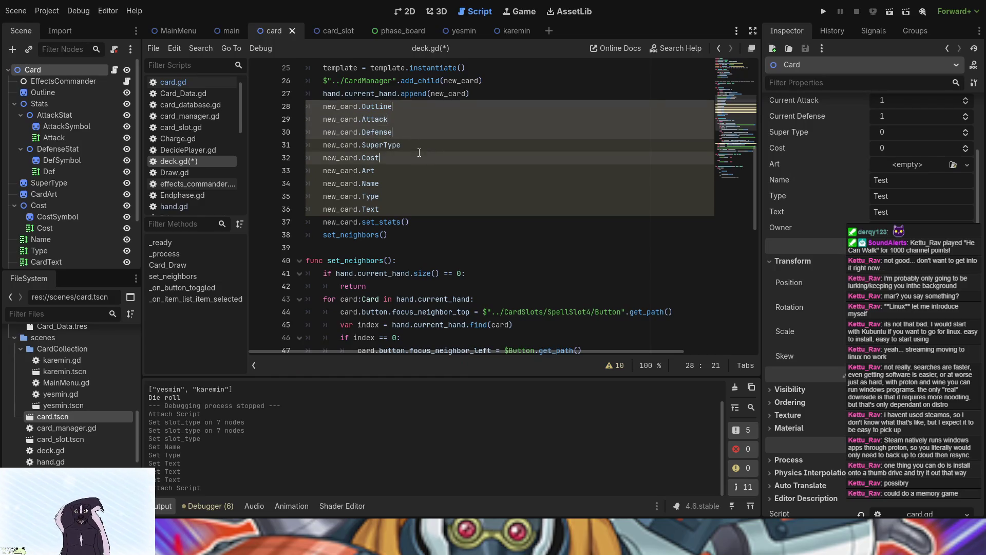
left_click(408, 170, "alt")
left_click(406, 183, "alt")
left_click(406, 196, "alt")
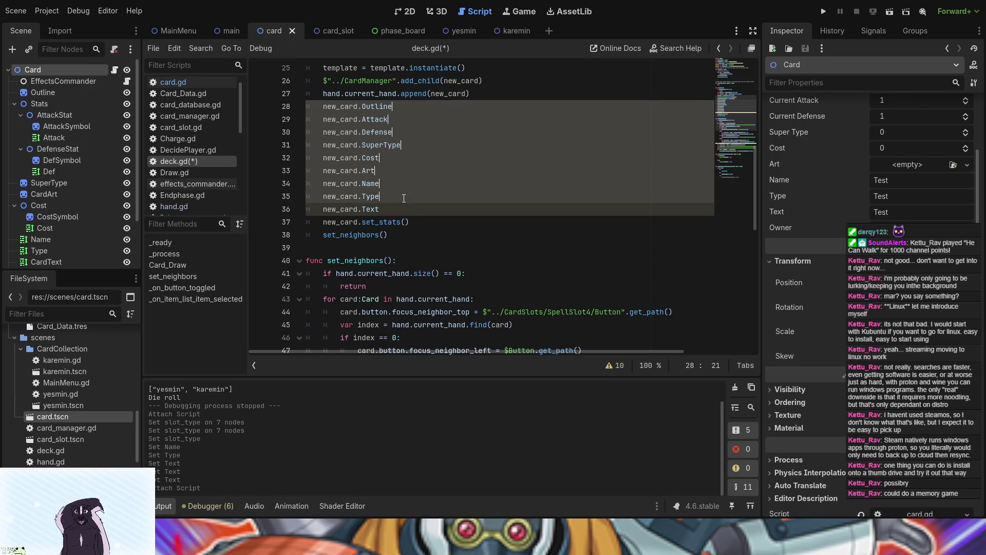
left_click(405, 209, "alt")
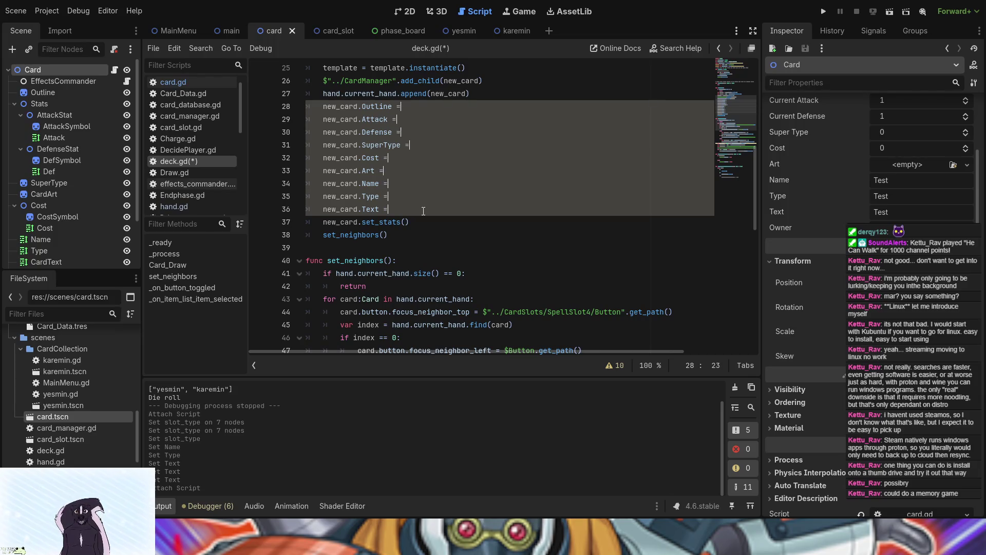
type("= template")
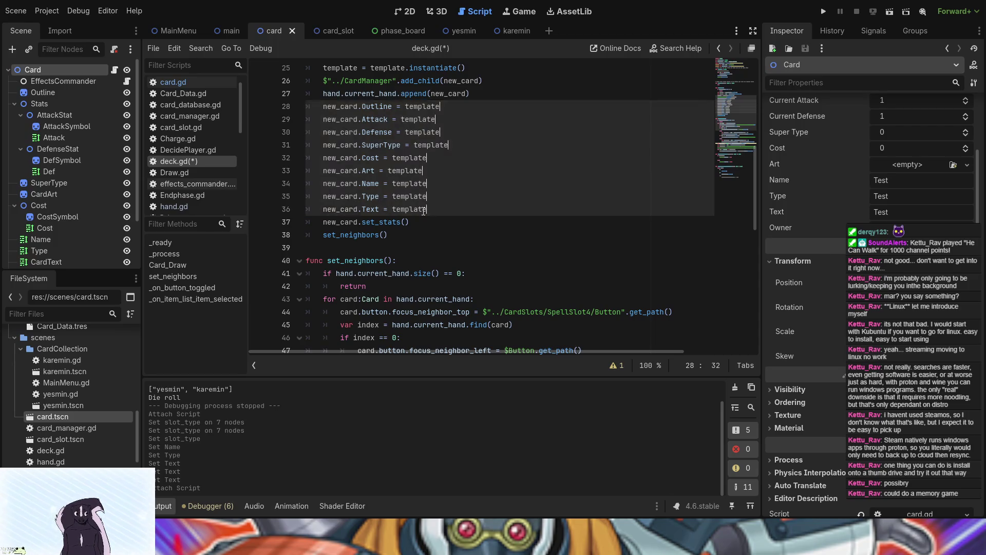
mouse_move(363, 106)
left_mouse_down()
mouse_move(392, 107)
mouse_move(364, 119)
mouse_move(387, 120)
mouse_move(389, 145)
mouse_move(402, 145)
mouse_move(365, 158)
mouse_move(380, 158)
mouse_move(361, 170)
mouse_move(376, 171)
mouse_move(363, 183)
mouse_move(380, 183)
mouse_move(371, 197)
mouse_move(380, 196)
mouse_move(360, 209)
mouse_move(380, 208)
left_mouse_up()
key("ctrl+c")
left_click(361, 111)
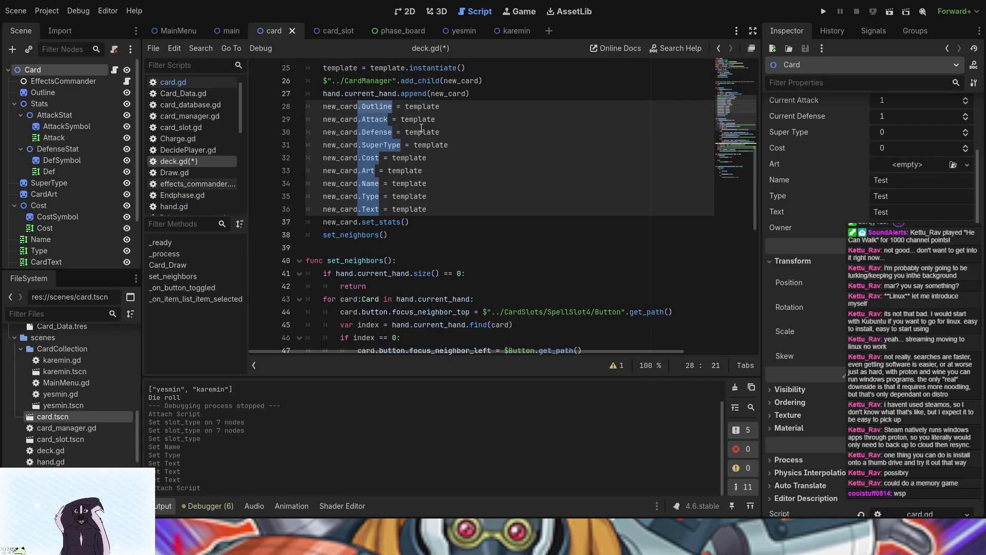
- Put carets at the ends of lines 28–36 and paste each line's own .StatName after template
left_click(454, 112)
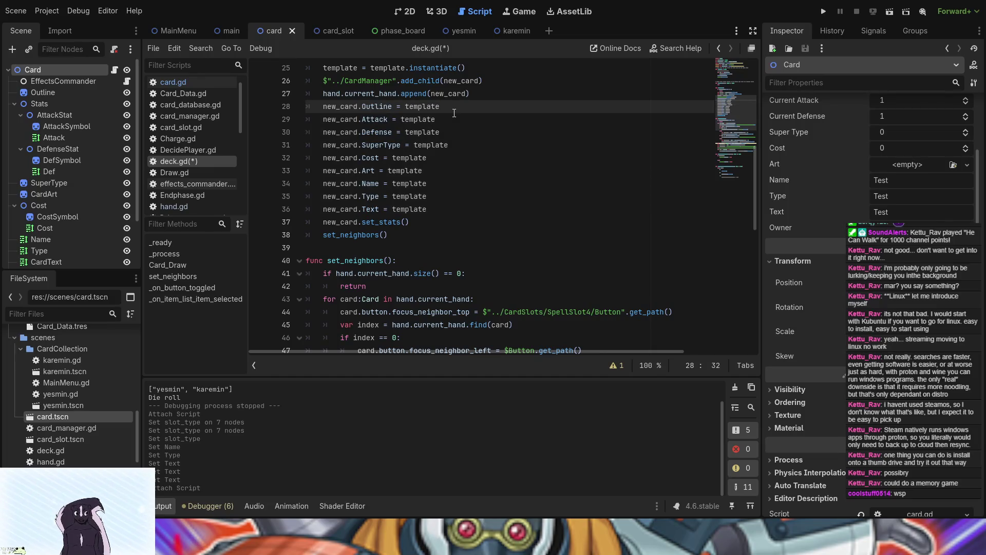
left_click(457, 118, "alt")
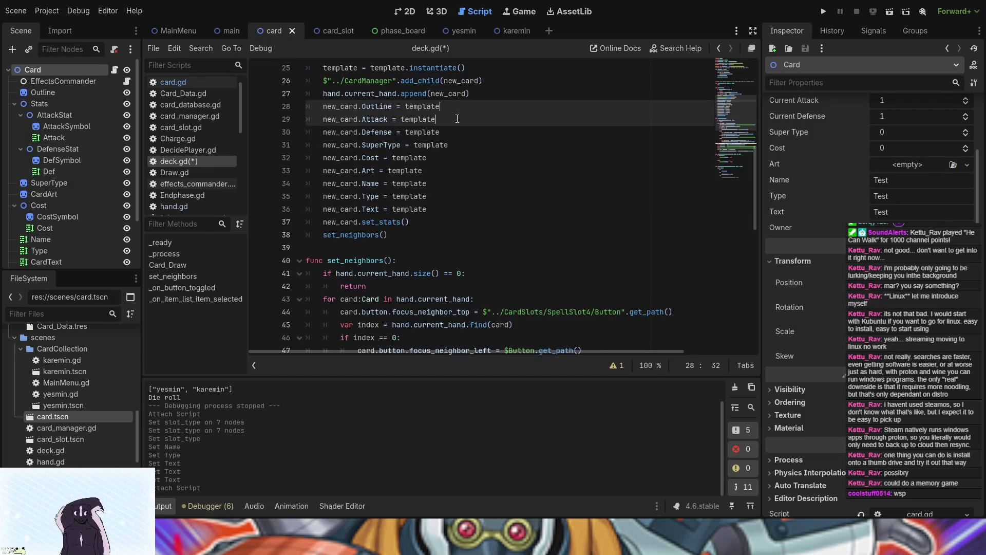
left_click(458, 133, "alt")
left_click(455, 145, "alt")
left_click(450, 158, "alt")
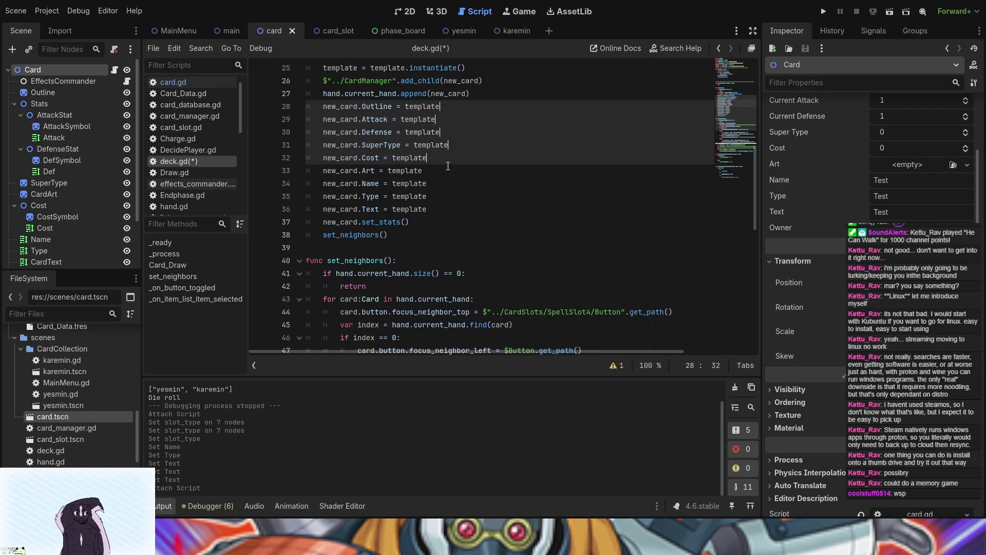
left_click(448, 171, "alt")
left_click(448, 183, "alt")
left_click(449, 196, "alt")
left_click(449, 208, "alt")
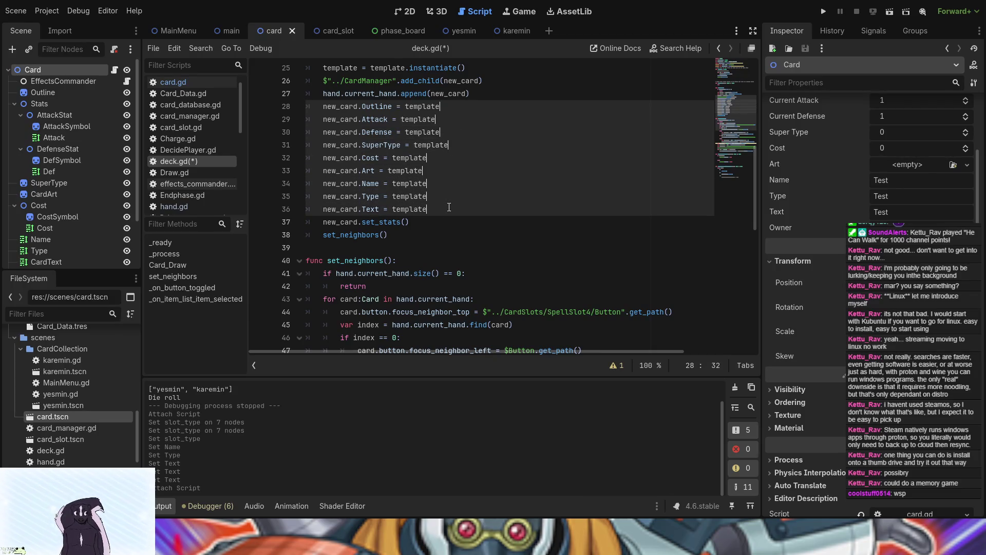
key("ctrl+v")
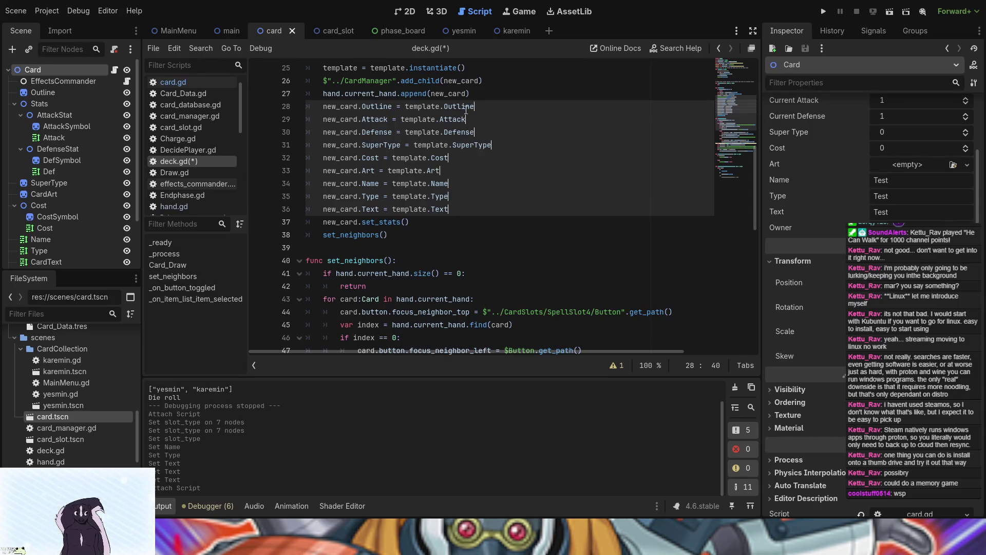
left_click(406, 107)
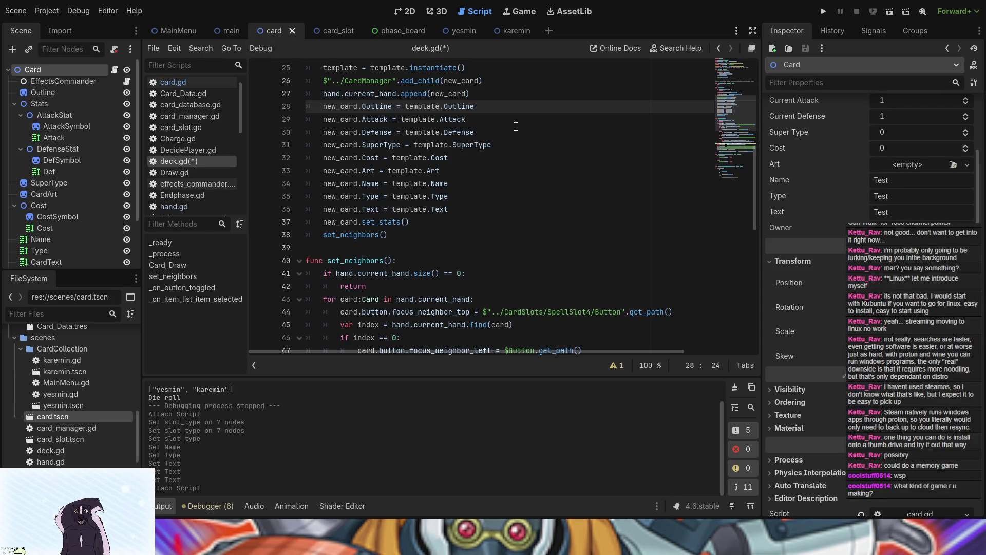
scroll(516, 126, "up", 1)
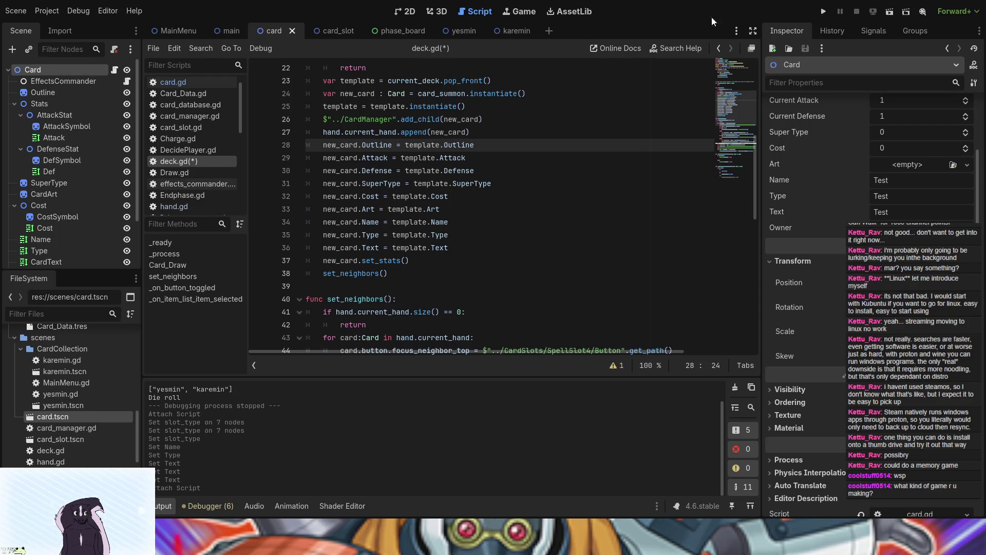
scroll(410, 175, "down", 2)
scroll(408, 190, "up", 3)
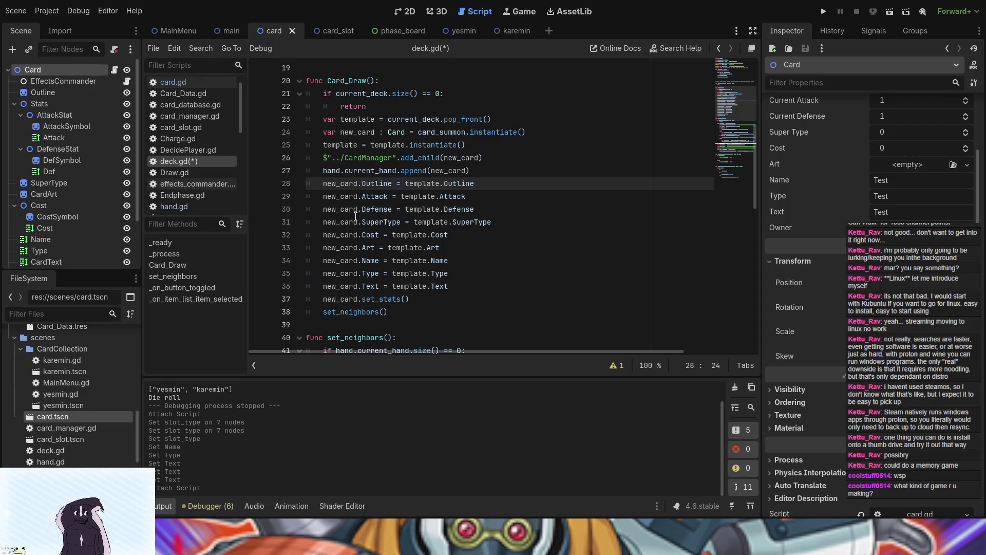
left_click(323, 183)
- Insert a line before the CardManager line reading 'new_card.position =', completed via autocomplete
key("Return")
key("Up")
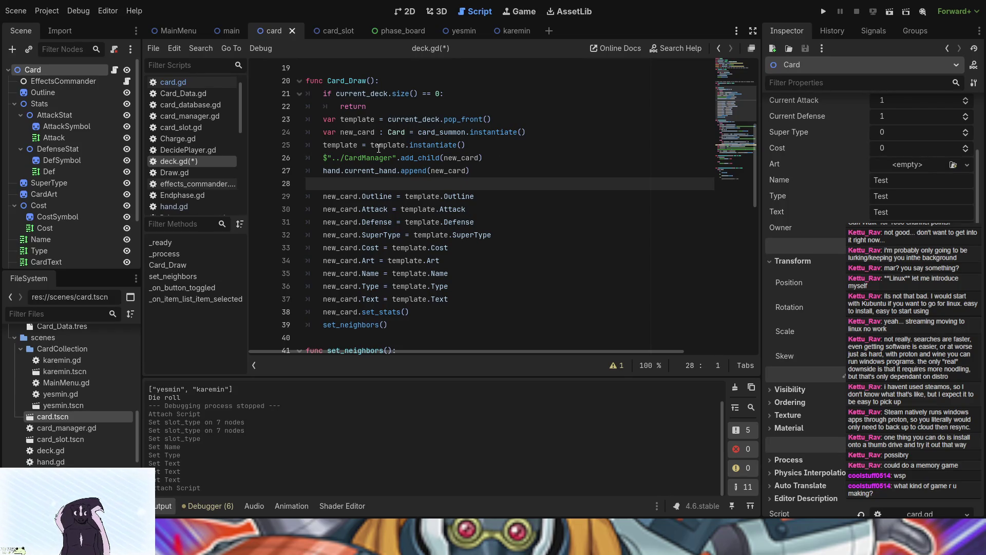
key("ctrl+z")
key("Down")
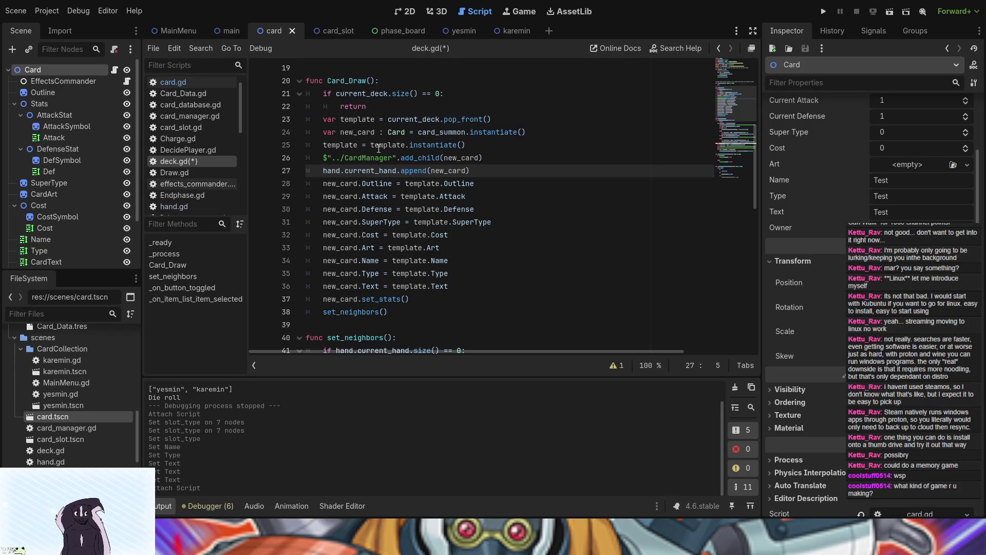
key("Up")
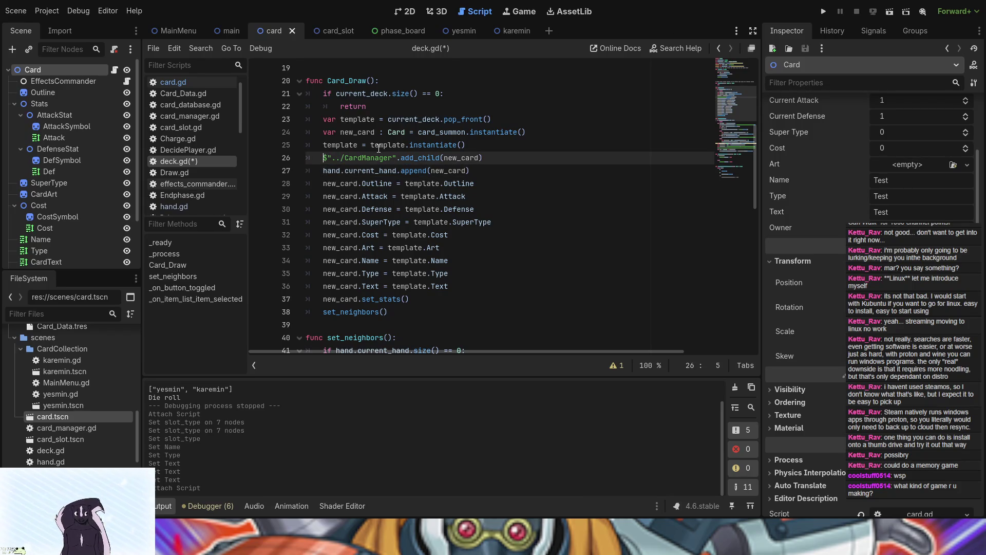
key("Return")
key("Up")
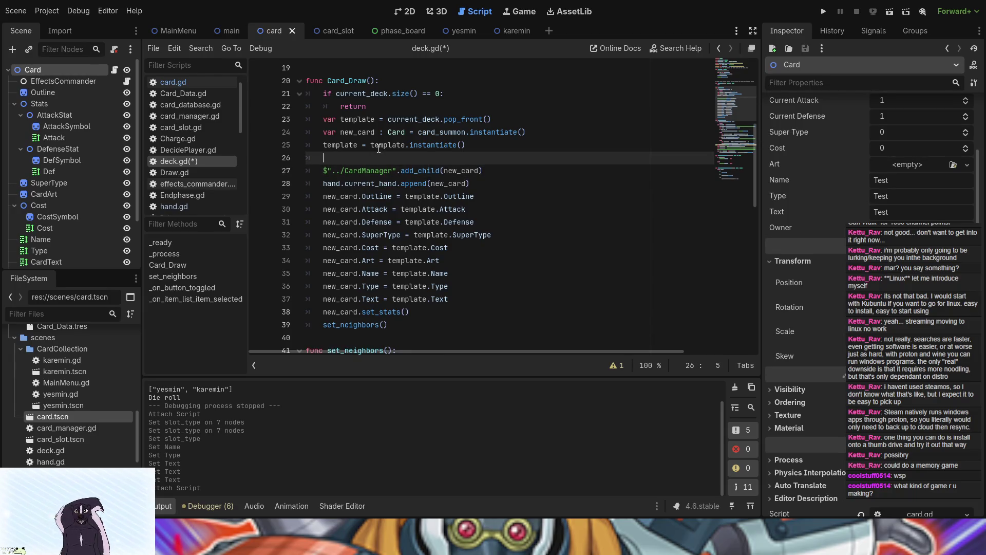
type("new_card")
type(".posi")
key("Return")
type("=")
scroll(101, 181, "down", 1)
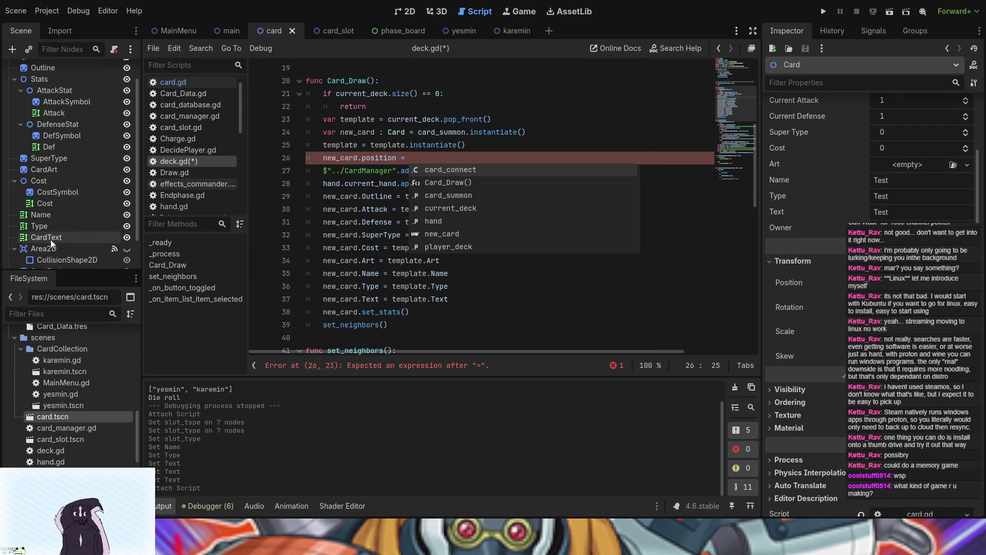
- Make line 26 read new_card.position = self.position, then launch the game
scroll(50, 191, "up", 1)
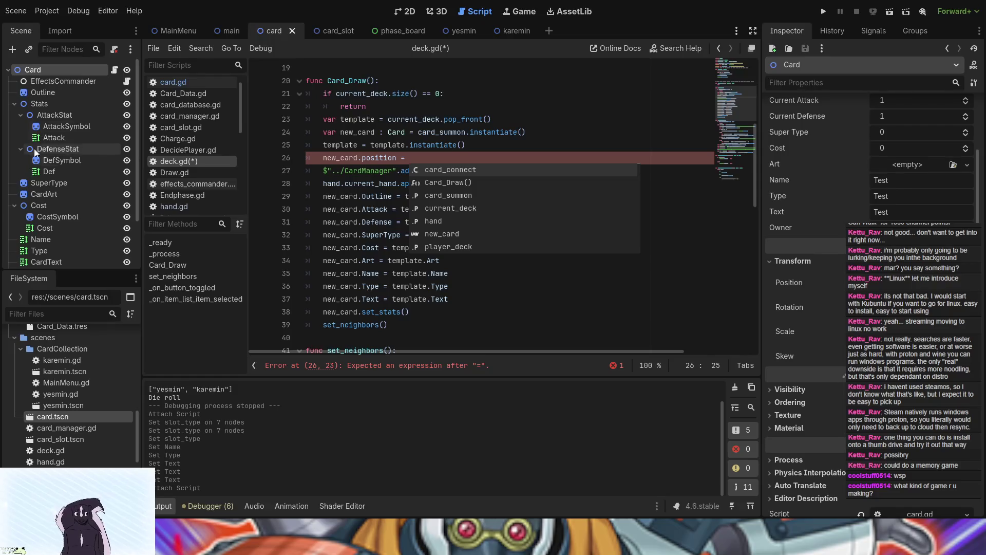
left_click(229, 30)
mouse_move(39, 116)
left_mouse_down()
mouse_move(469, 152)
mouse_move(453, 155)
left_mouse_up()
type("$\".\".")
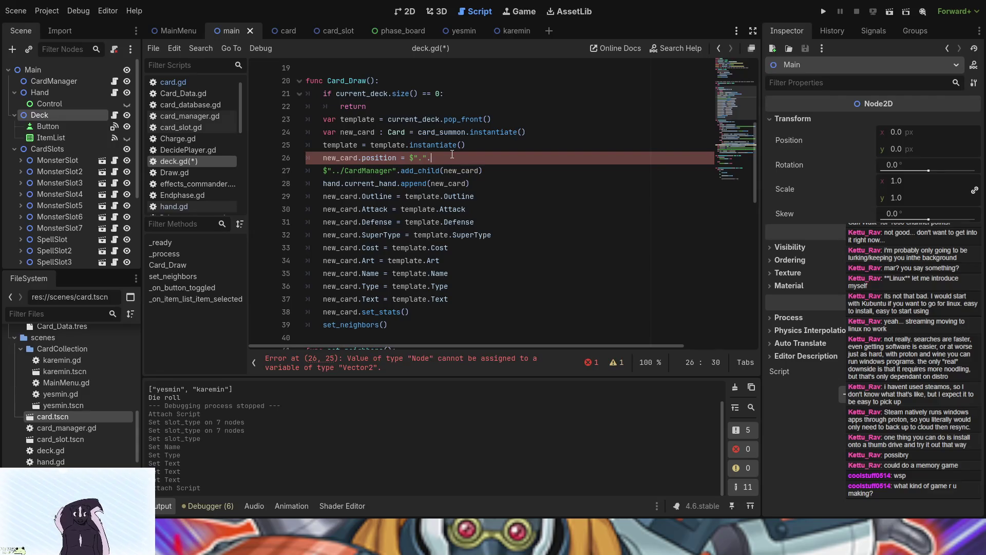
type("position")
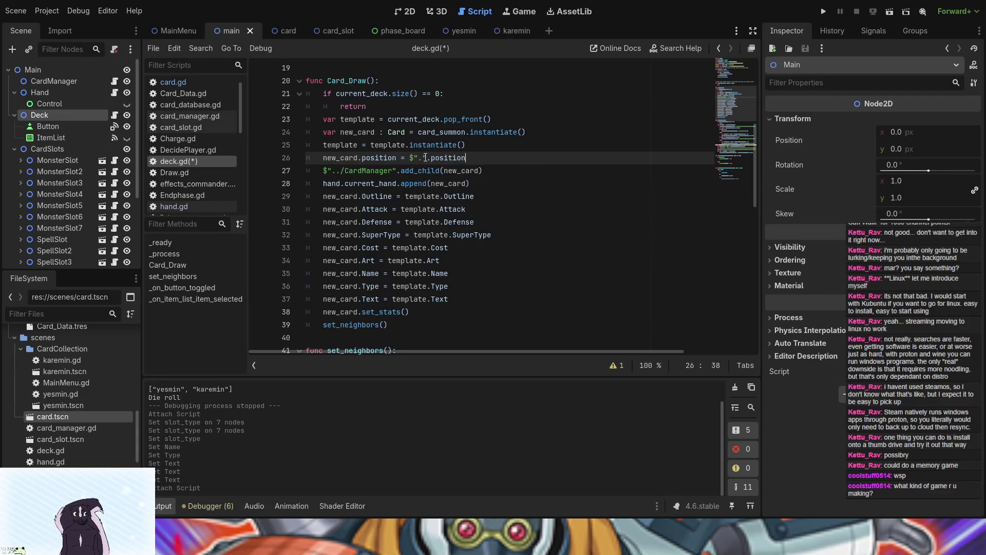
left_click_drag(425, 158, 410, 159)
type("self")
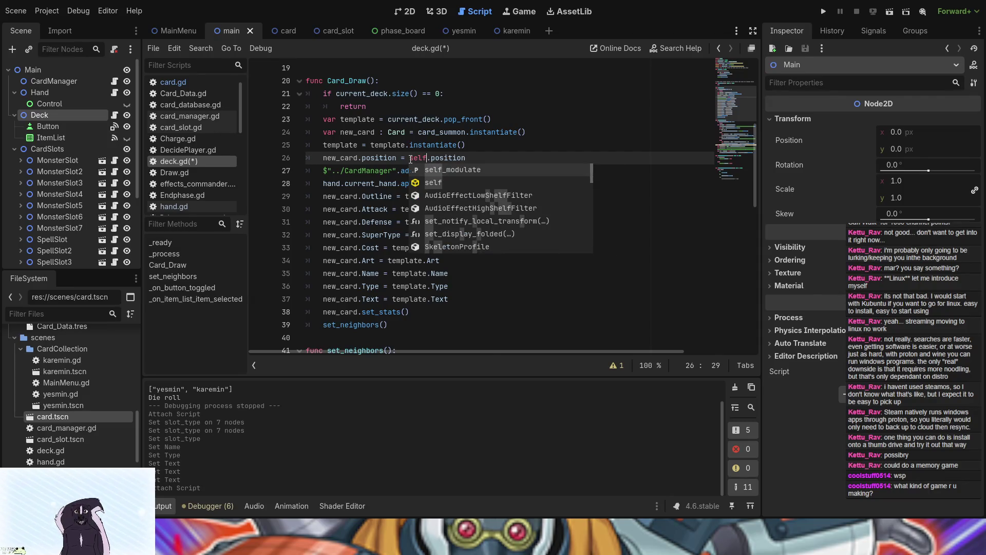
left_click(499, 158)
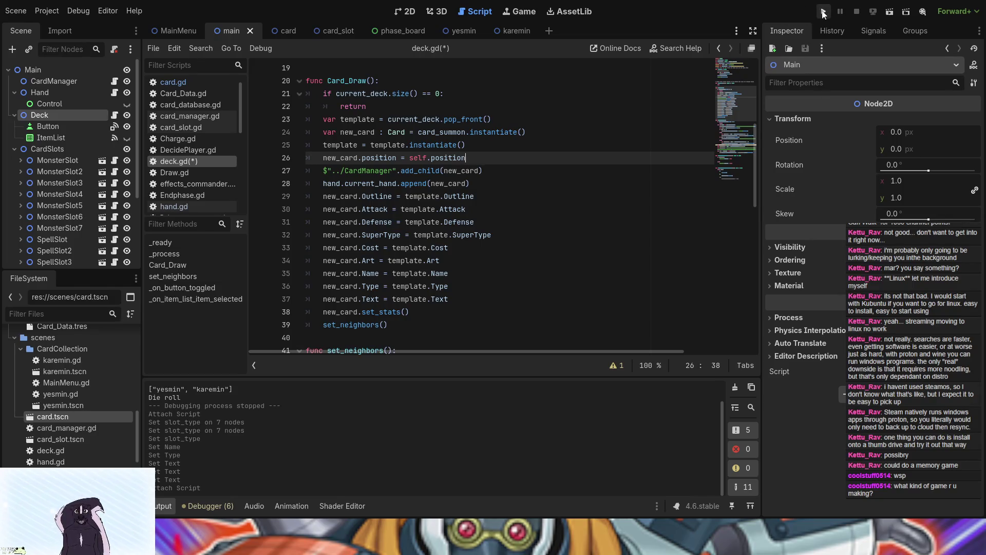
left_click(823, 13)
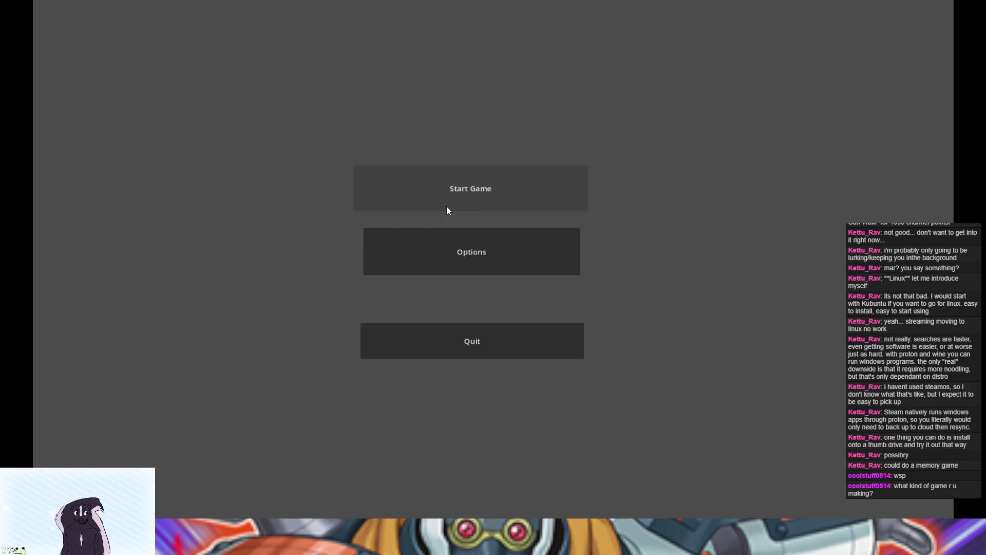
- Open Card Game Tests from the game's menu and draw a card from the deck pile
left_click(446, 205)
left_click(387, 263)
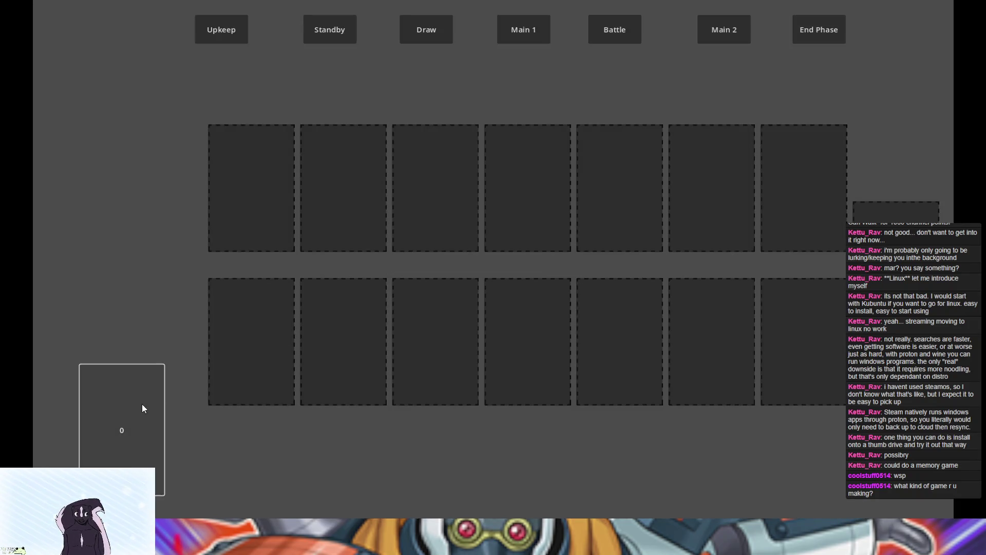
left_click(136, 390)
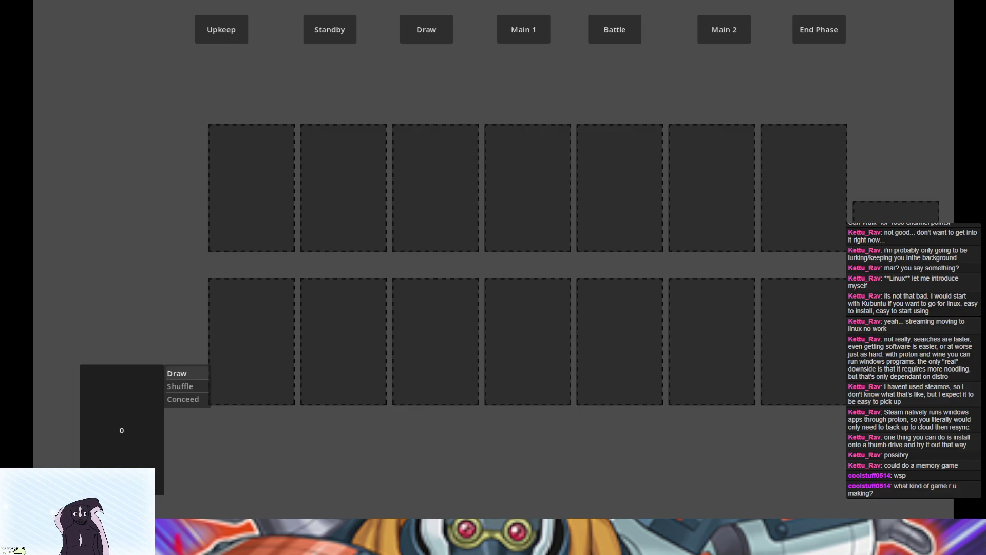
key("F8")
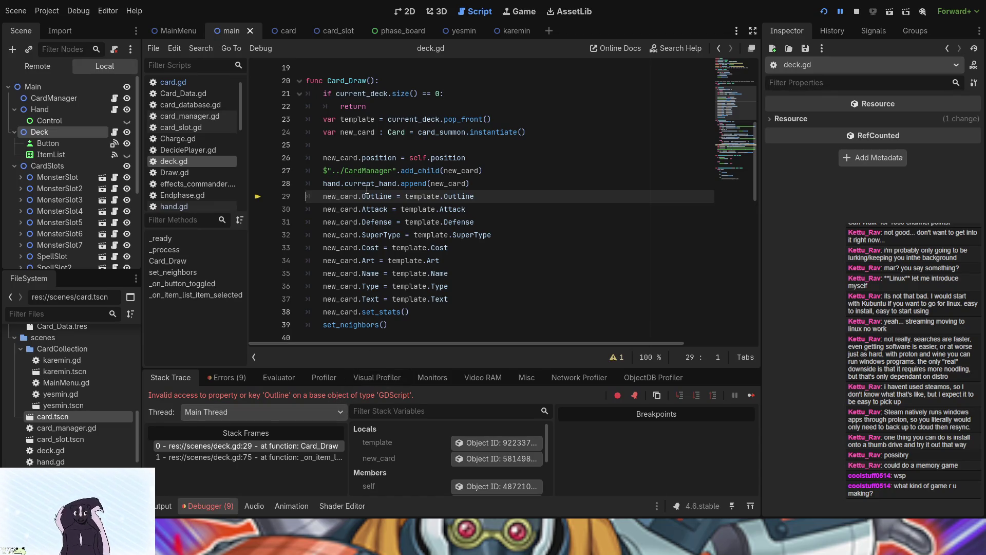
- Type template as ': Card' on line 23, save and rerun, then open the deck pile's menu
left_click(354, 145)
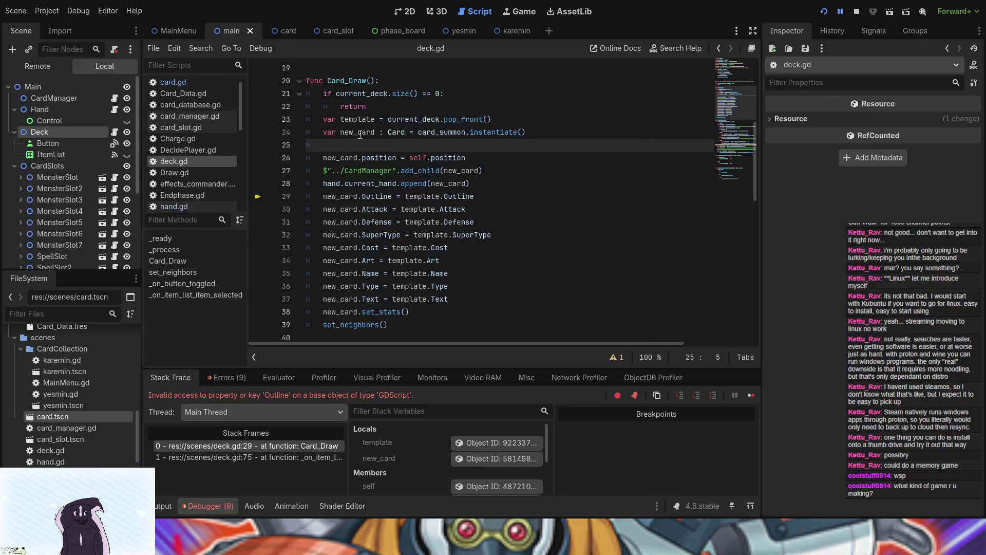
left_click(376, 119)
type(": C")
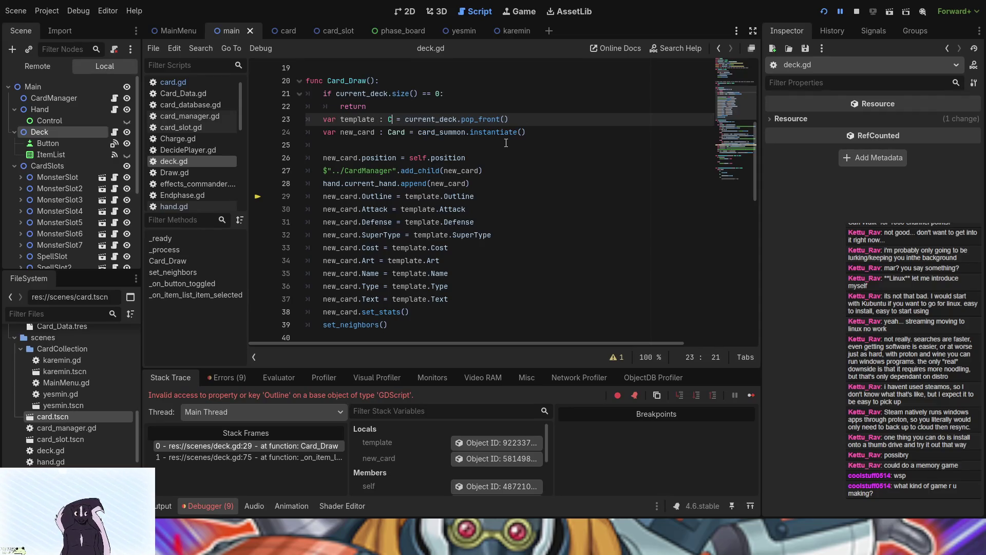
type("ard")
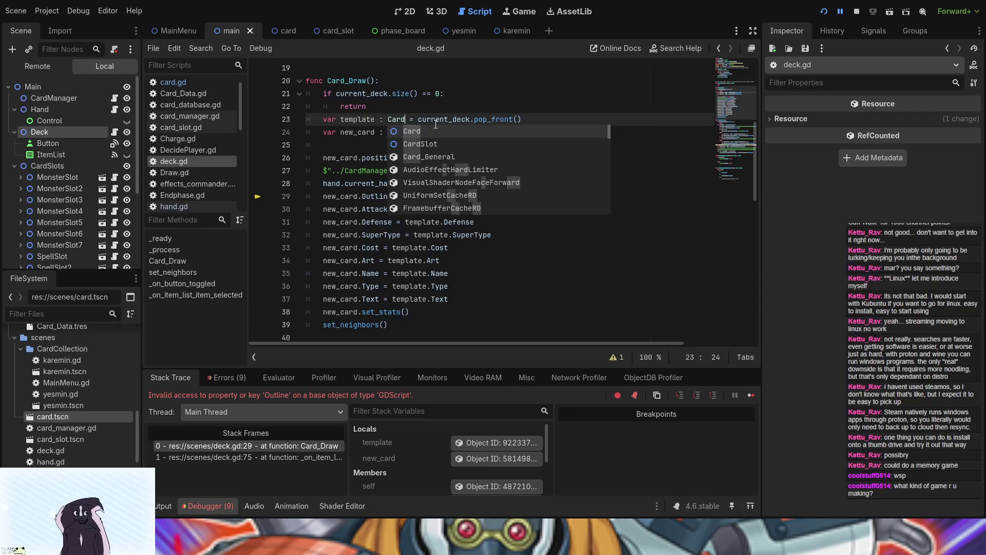
left_click(434, 120)
left_click(824, 13)
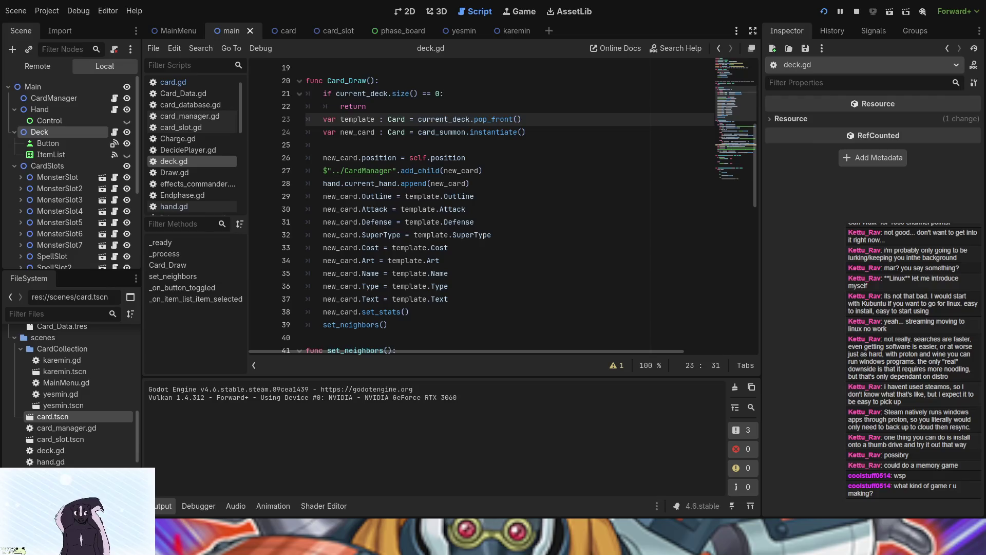
left_click(157, 394)
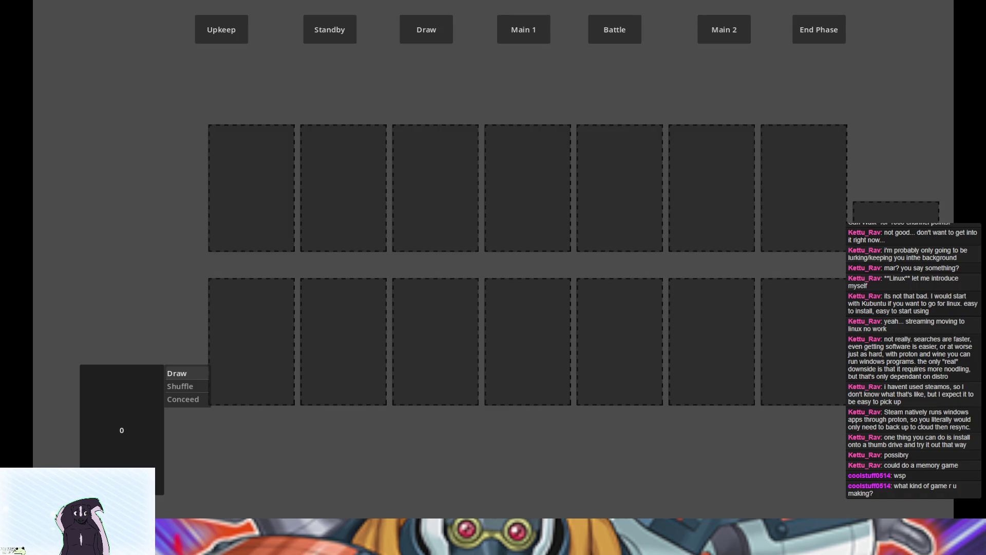
- Remove .instantiate() from the pop_front line 23 so template stays the popped card
key("F8")
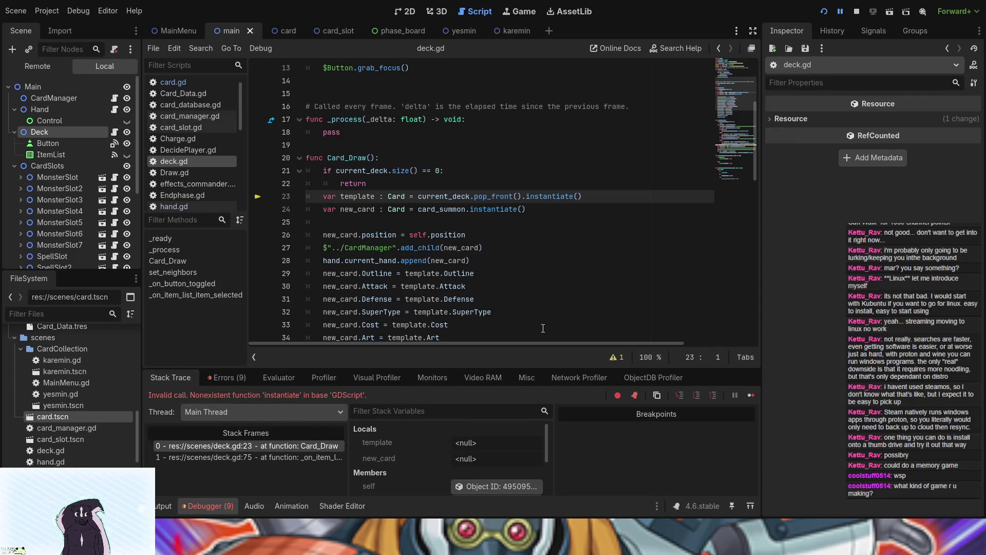
key("End")
key("BackSpace")
key("BackSpace")
left_click(643, 215)
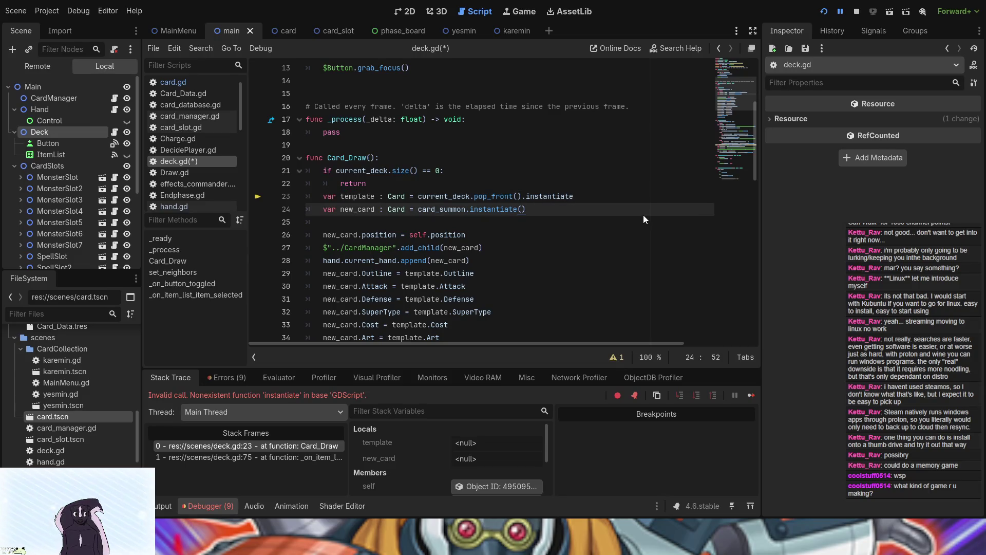
key("Up")
key("End")
key("ctrl+BackSpace")
key("BackSpace")
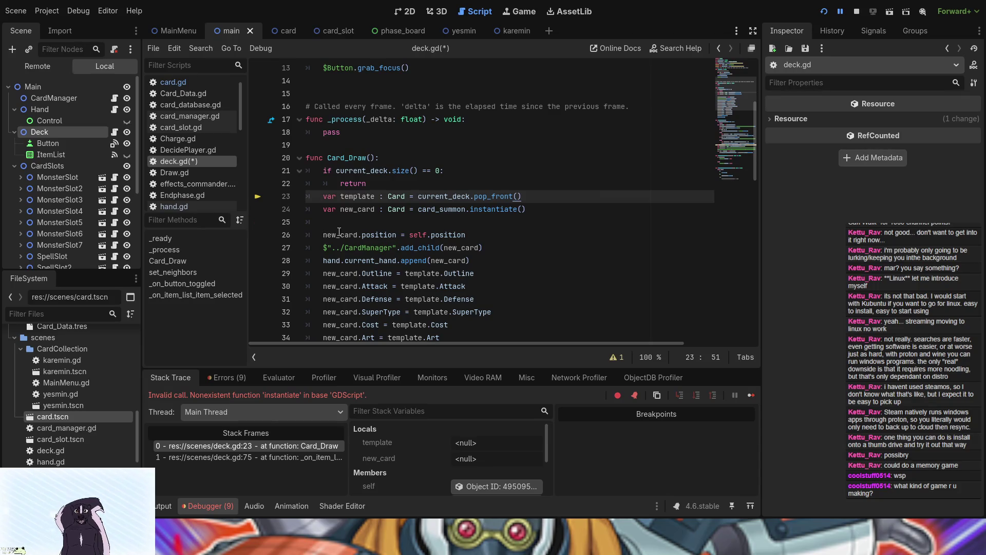
- Add 'template = template.instantiate()' on blank line 25
left_click(386, 221)
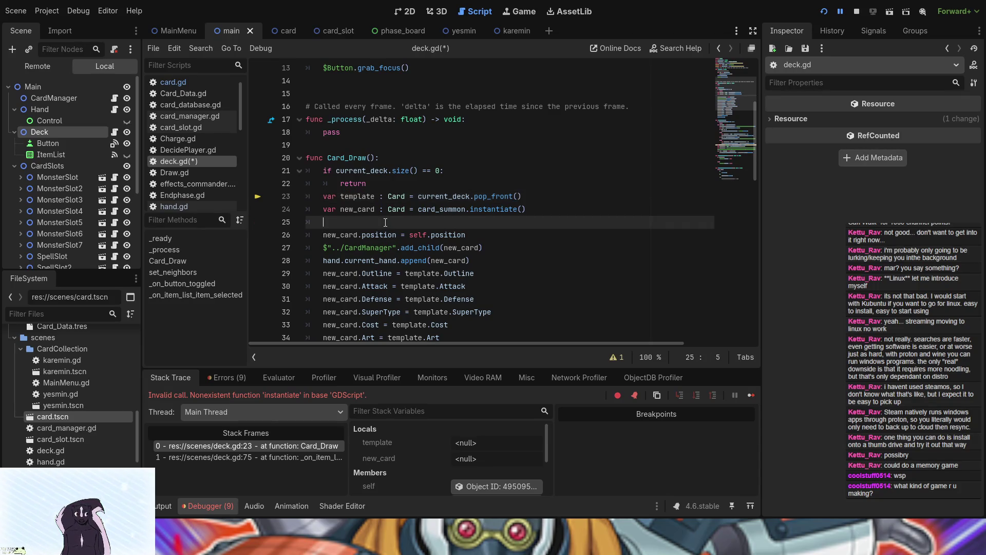
key("ctrl+z")
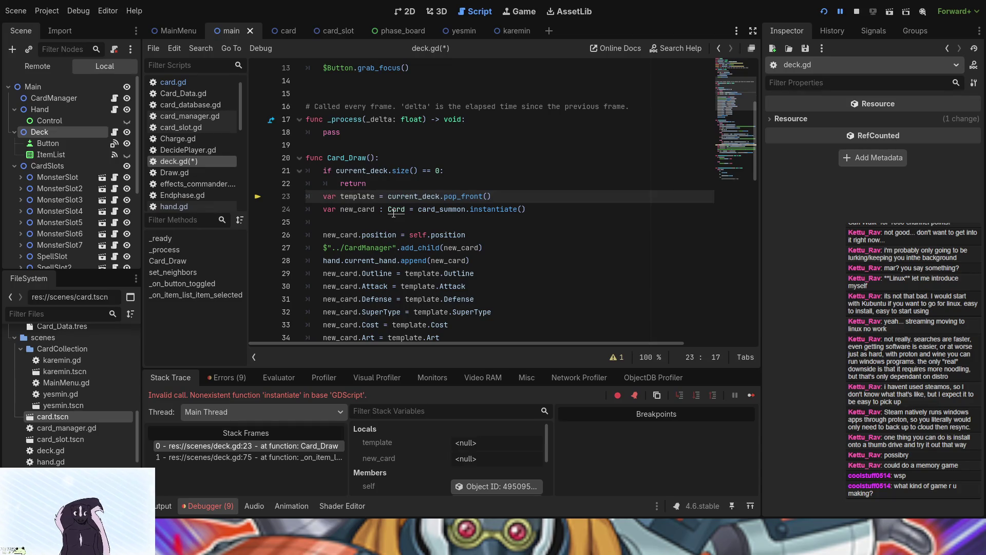
key("ctrl+z")
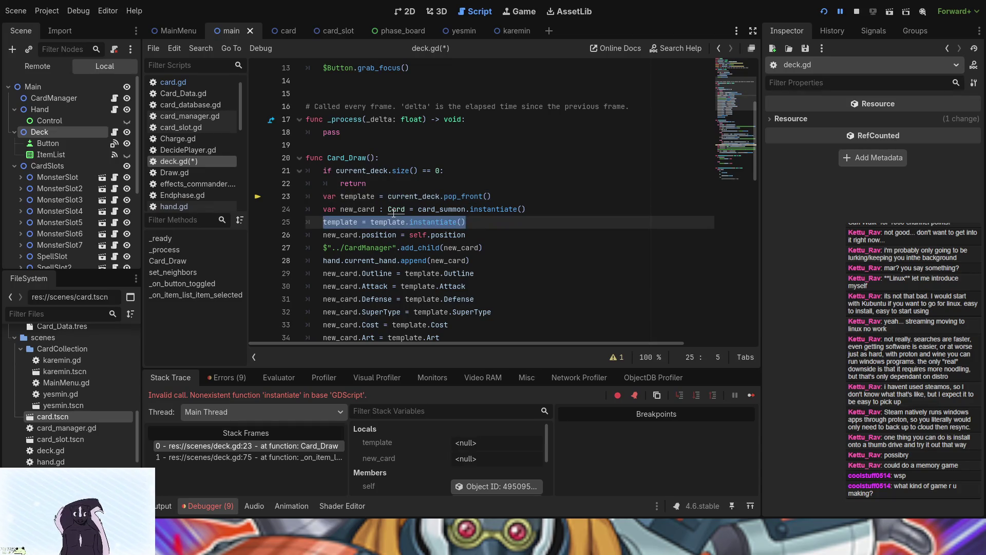
left_click(393, 211)
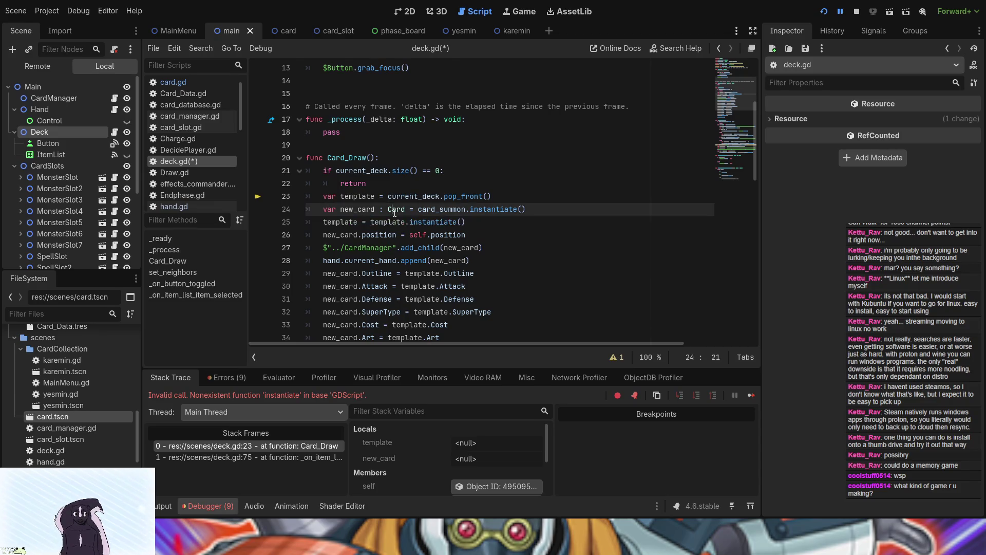
left_click(418, 221)
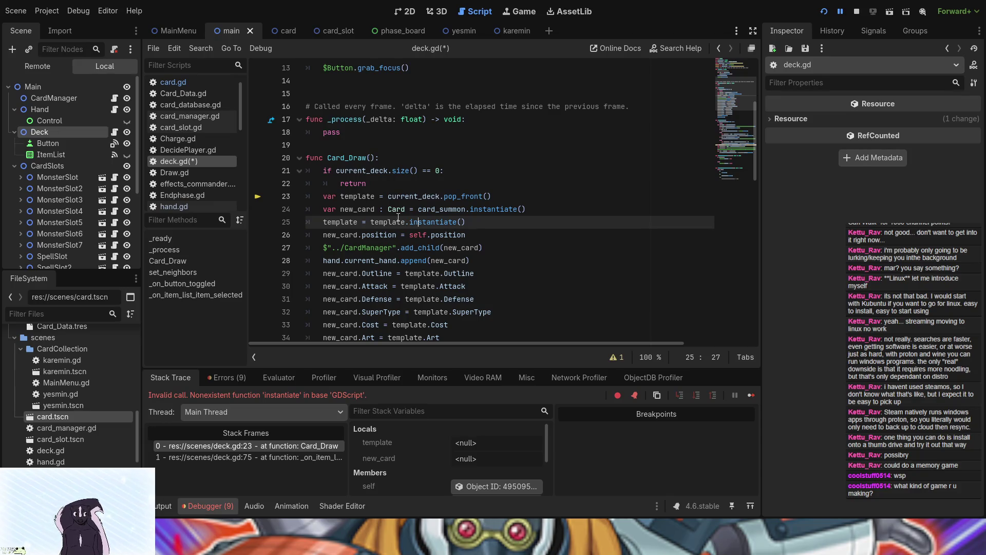
- Retype the ' : Card' annotation after template on line 23, then restart the project
left_click(376, 195)
type(":ca")
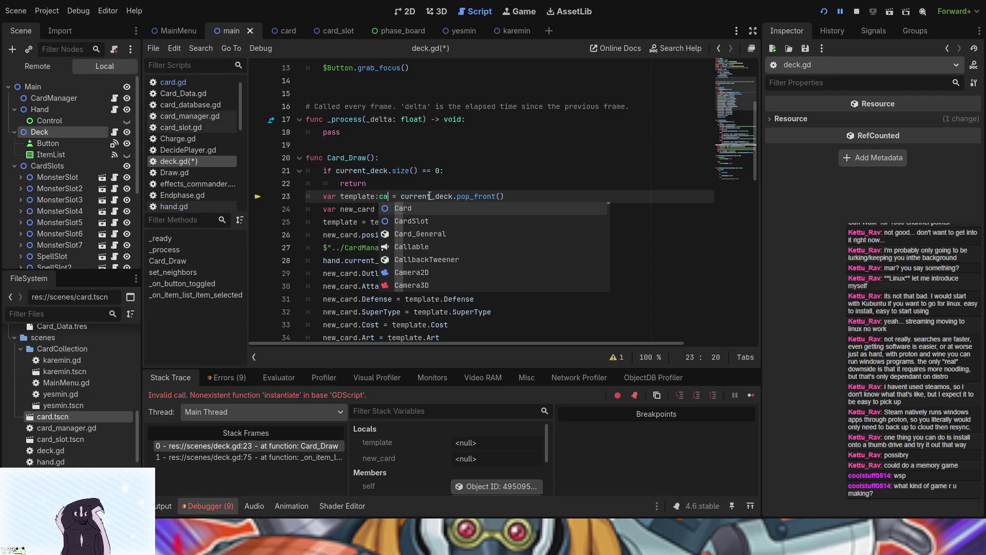
key("Return")
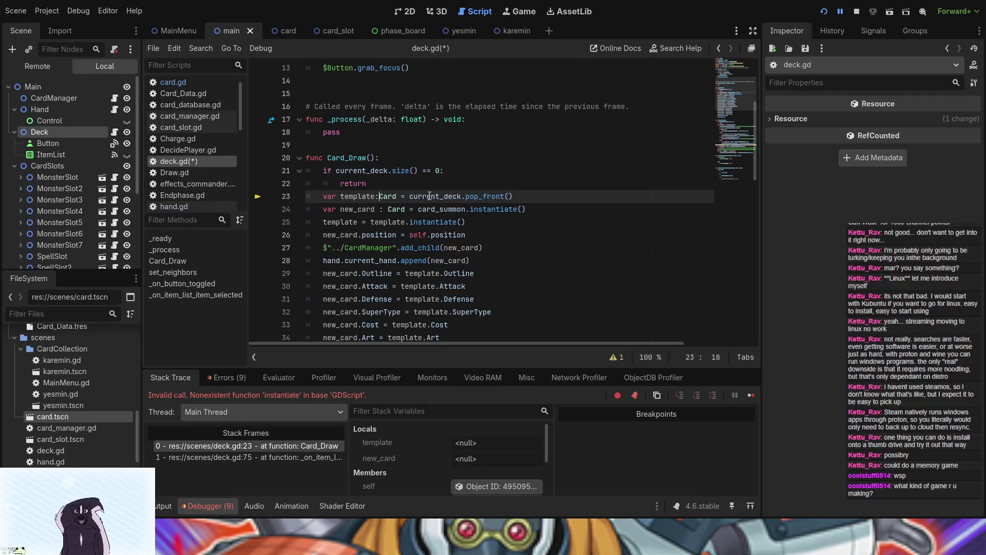
key("Left")
key("Left")
key("Left")
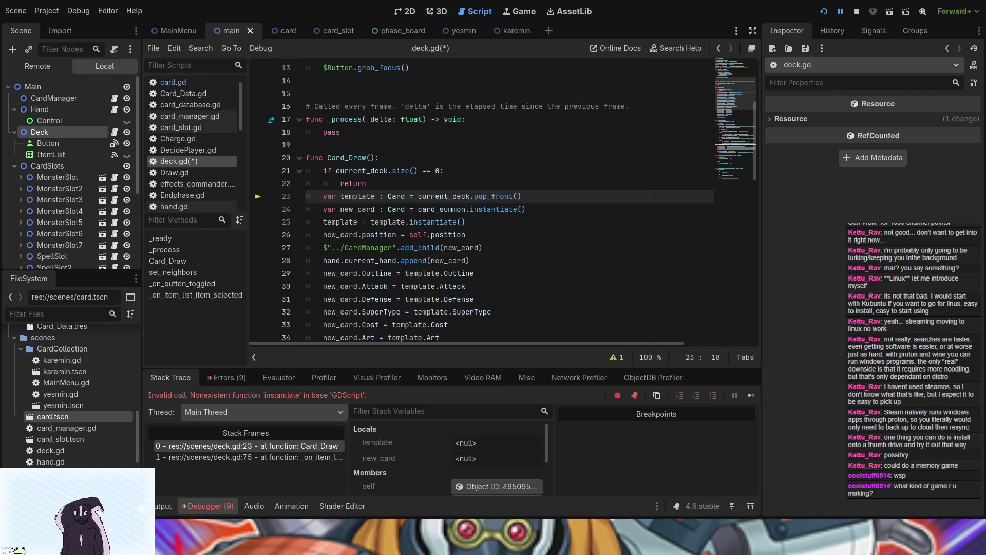
scroll(472, 221, "up", 4)
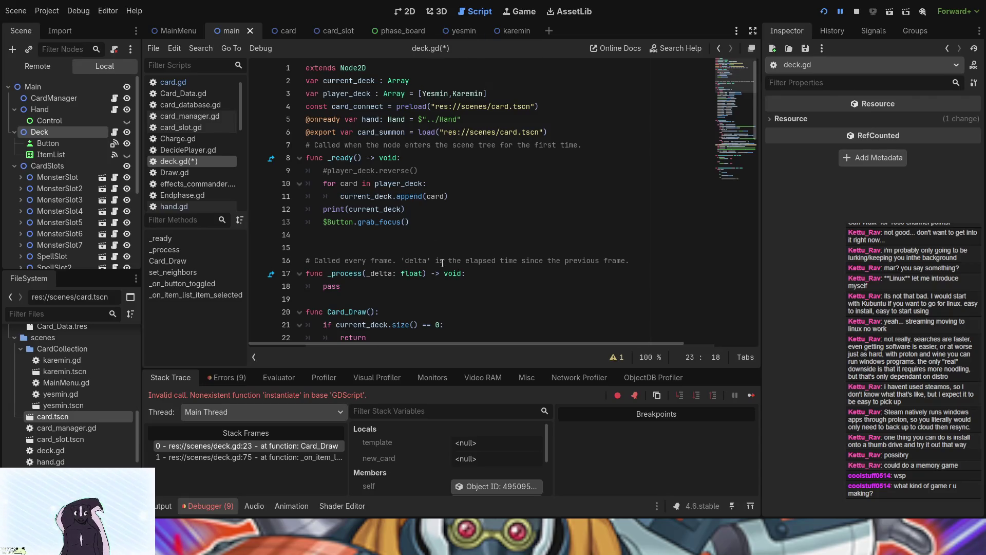
scroll(451, 266, "down", 2)
scroll(451, 267, "down", 4)
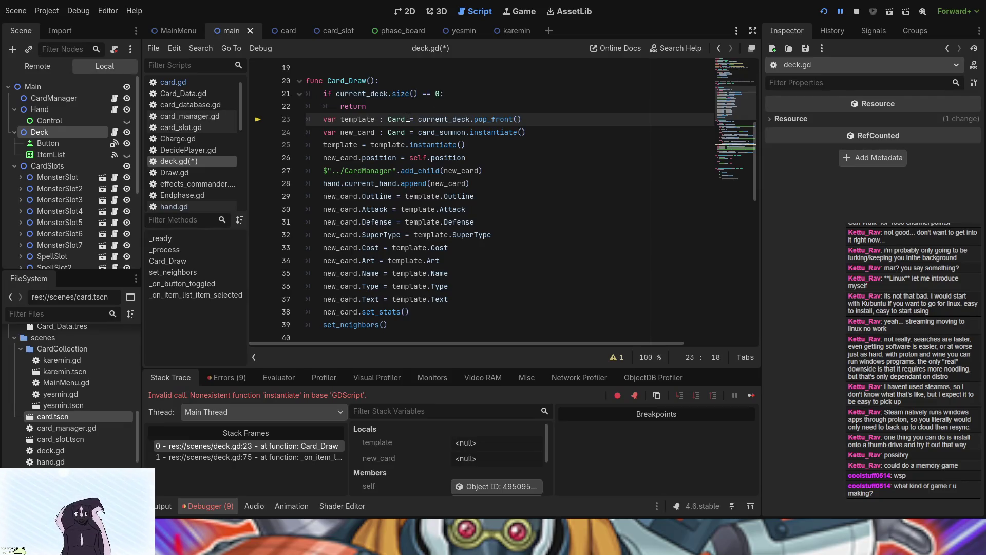
left_click(828, 14)
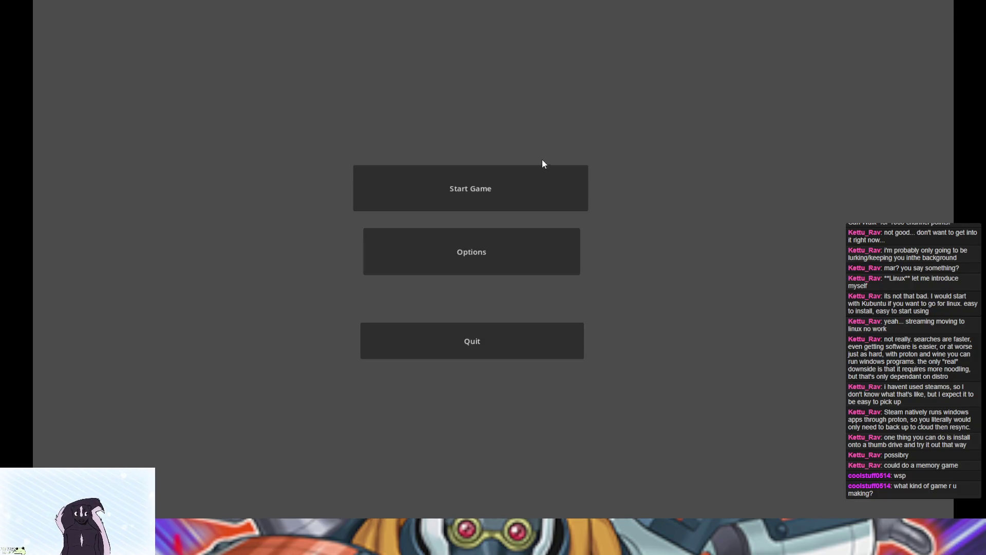
- Enter the card game tests board, open the deck's action menu, then return to the editor's Output panel
left_click(531, 171)
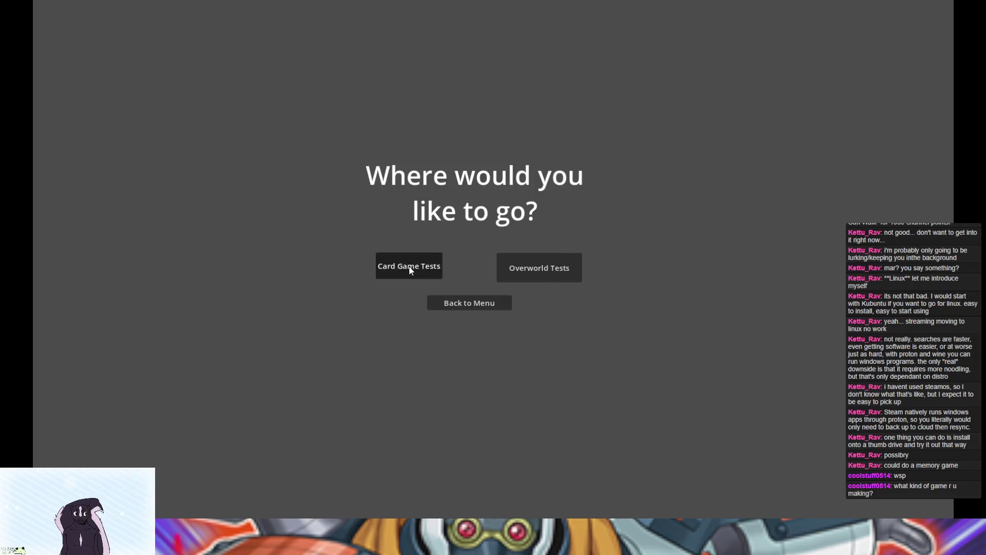
left_click(405, 266)
left_click(85, 435)
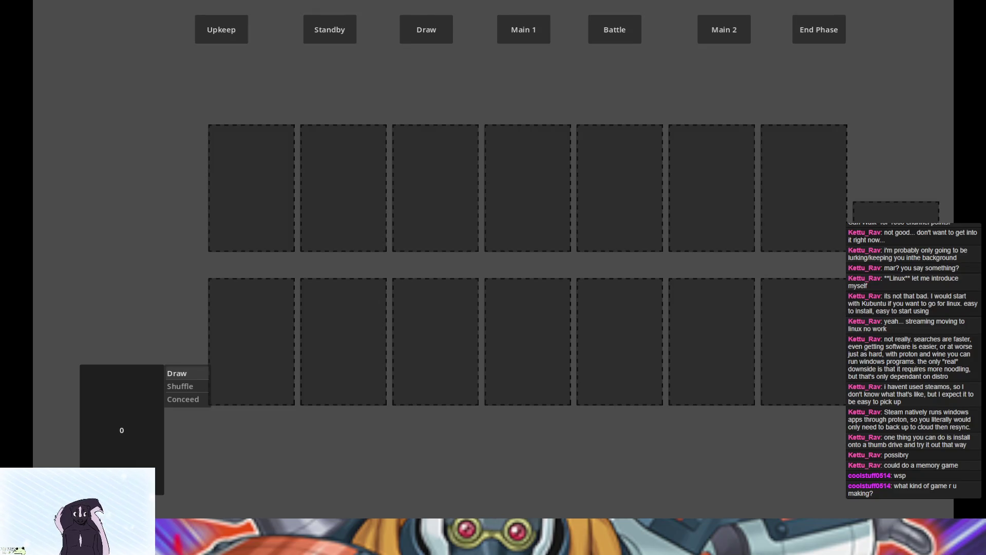
key("alt+Tab")
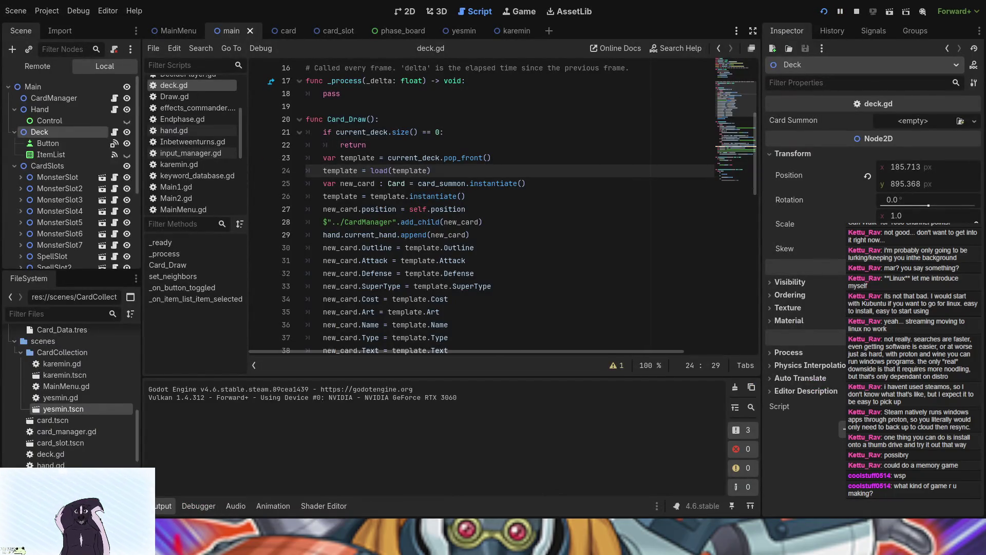
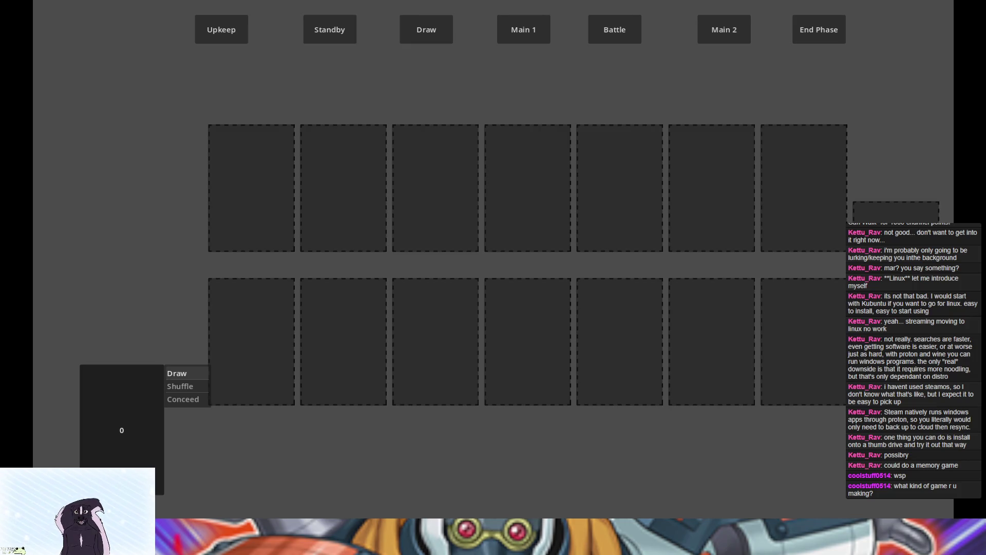
- Close the test run, try the deck's draw action in the game, and stop it with F8
key("alt+F4")
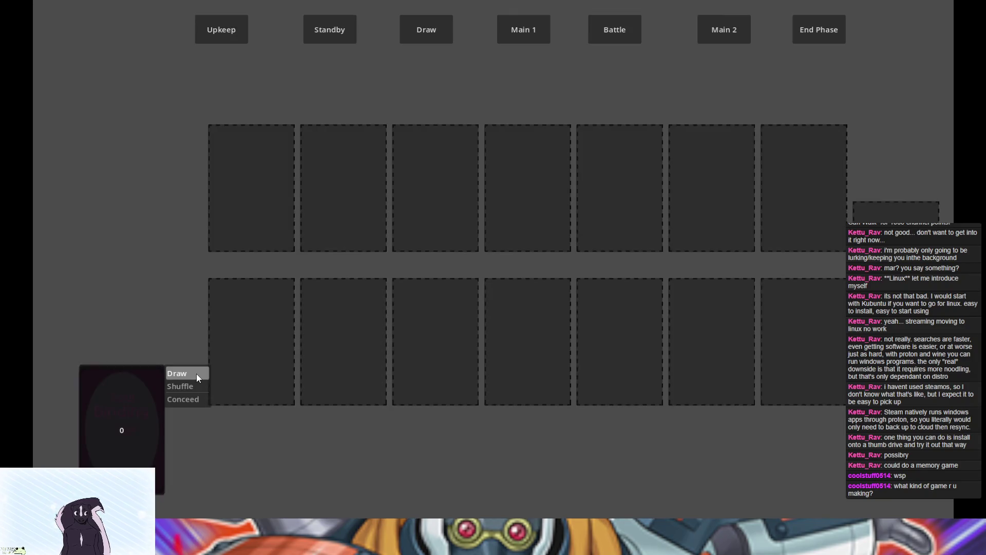
left_click(196, 374)
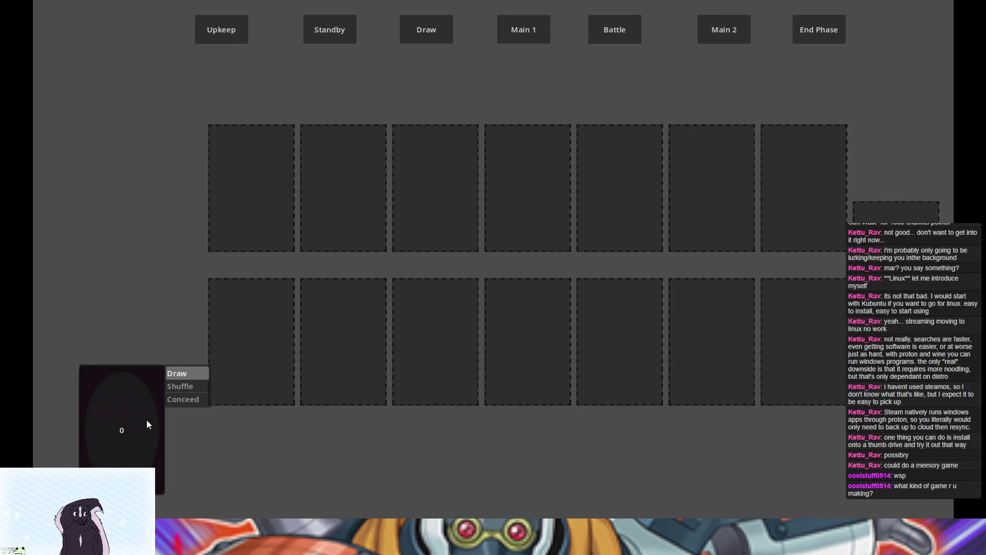
key("F8")
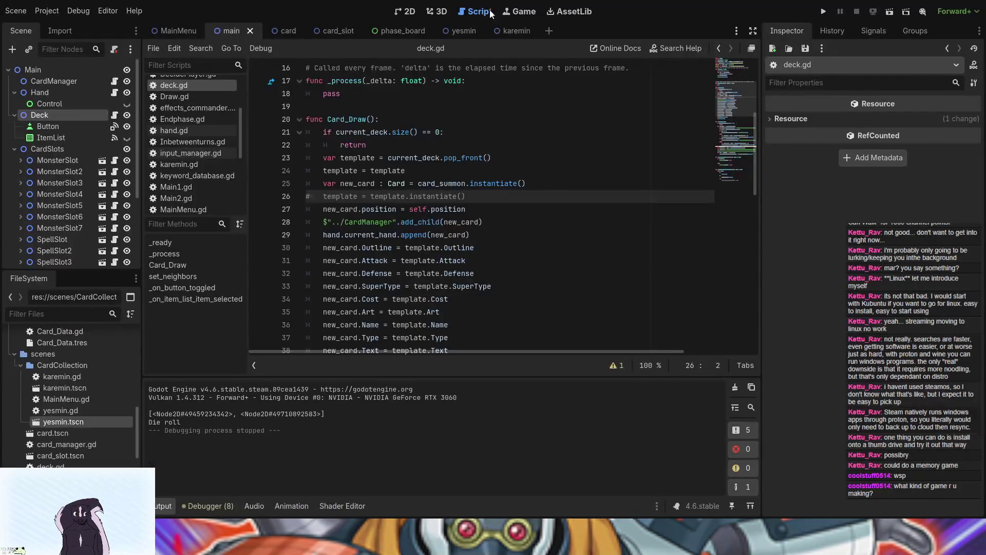
- Hide the CardBack node in the card scene, then save and test-run the game
left_click(294, 33)
scroll(59, 227, "down", 5)
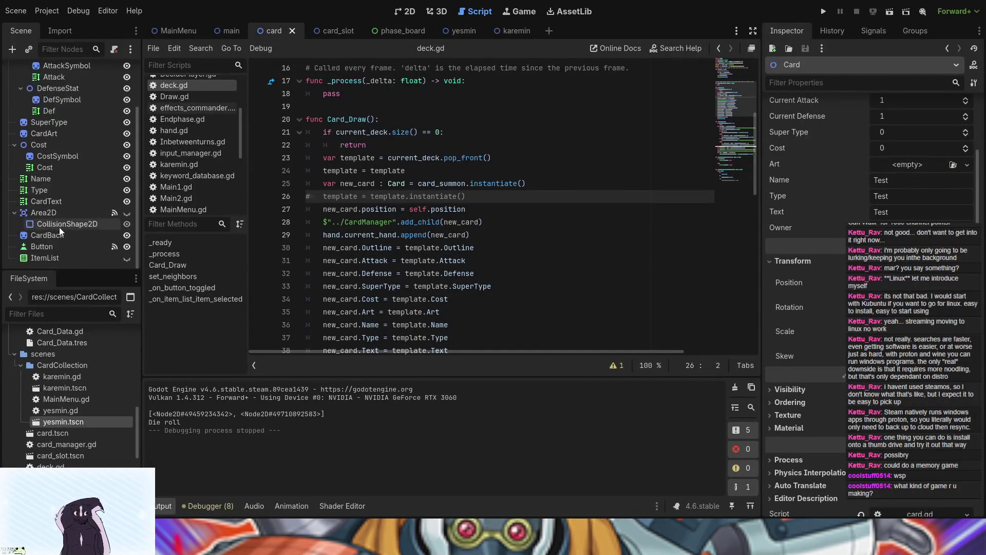
left_click(130, 237)
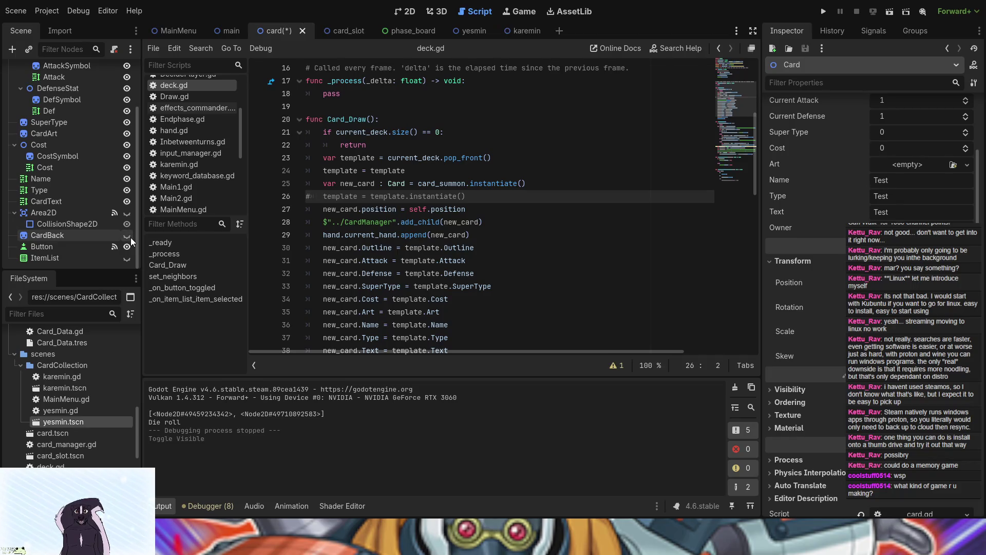
key("F5")
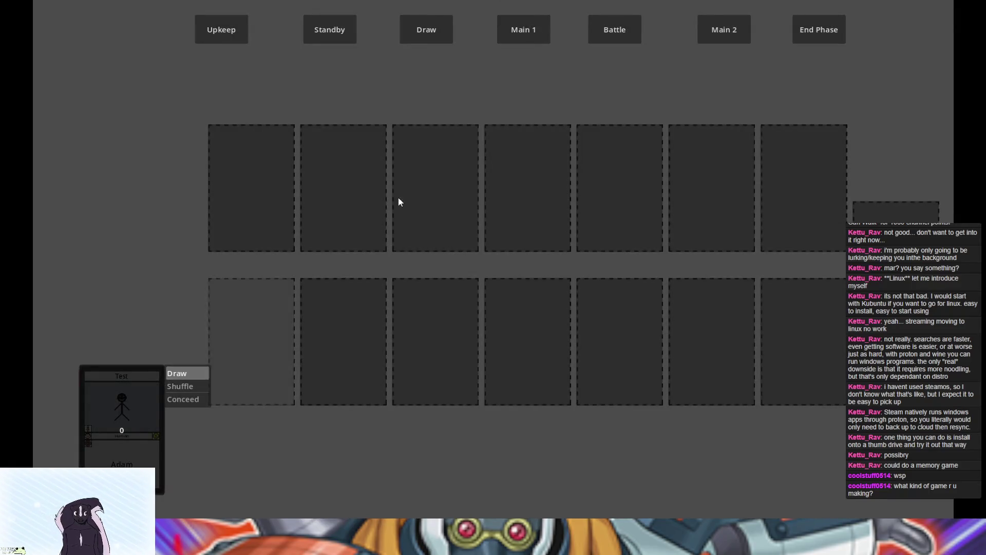
key("alt+F4")
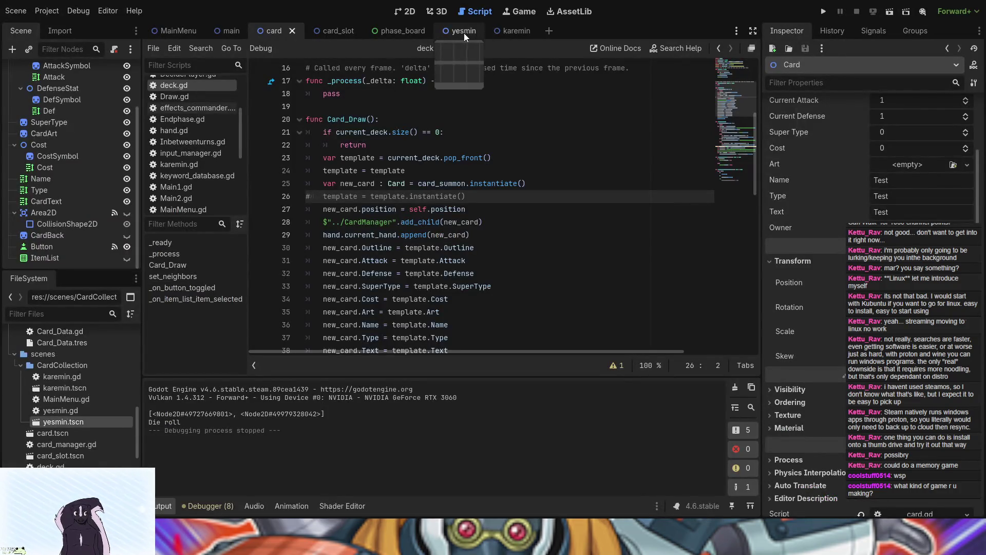
- Open the Yesmin card scene's script, yesmin.gd
left_click(464, 31)
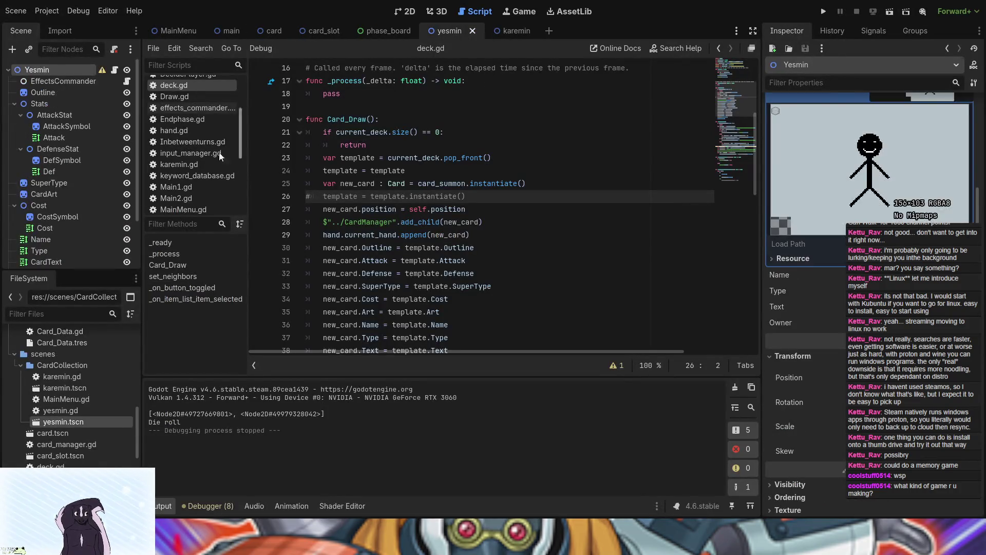
left_click(114, 71)
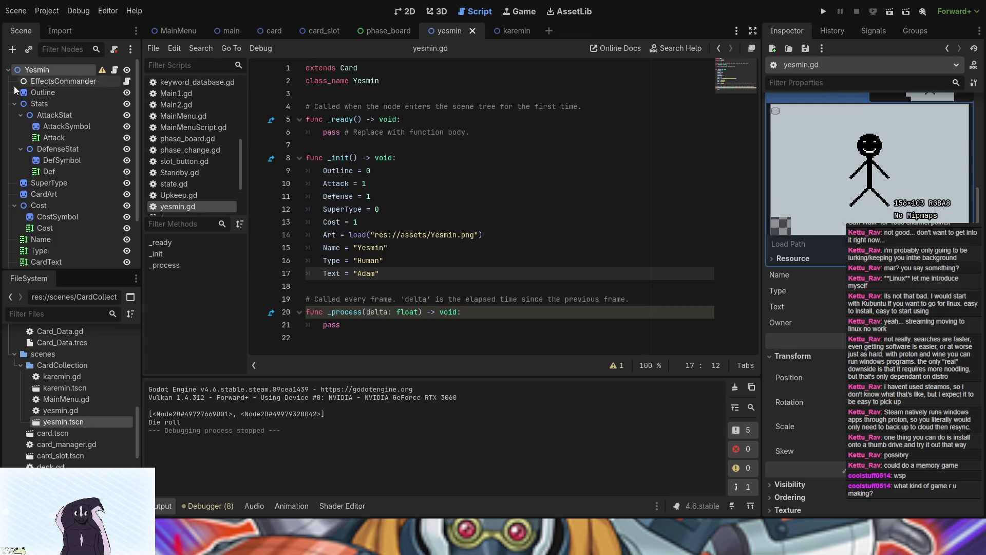
scroll(207, 115, "up", 3)
scroll(208, 115, "up", 2)
- Open deck.gd and scroll through its Card_Draw code
left_click(196, 125)
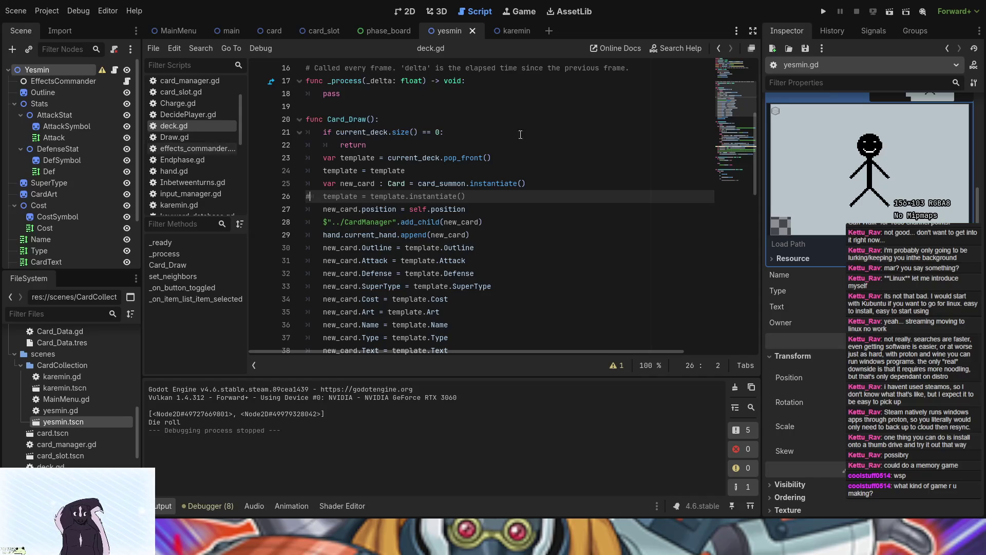
scroll(445, 241, "down", 3)
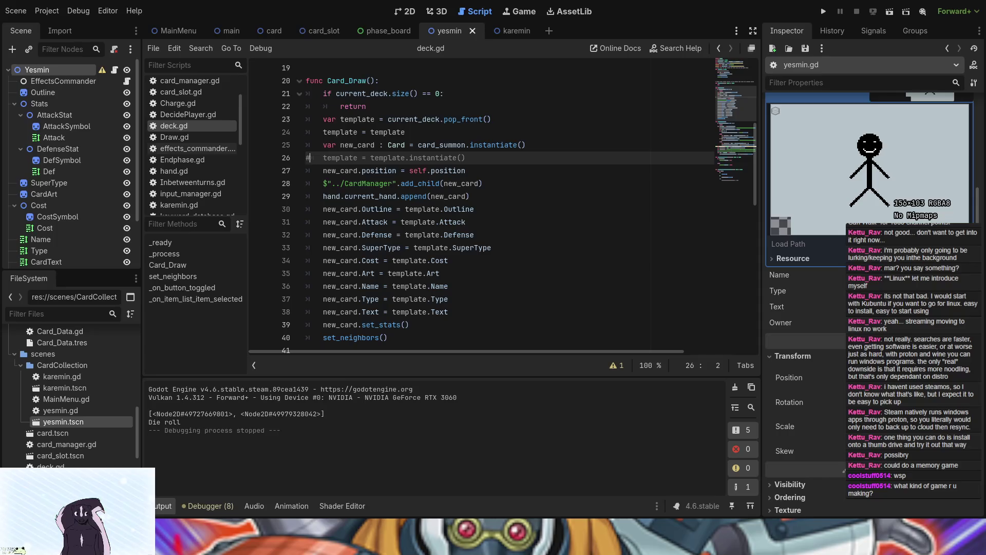
scroll(834, 309, "up", 3)
scroll(834, 310, "down", 1)
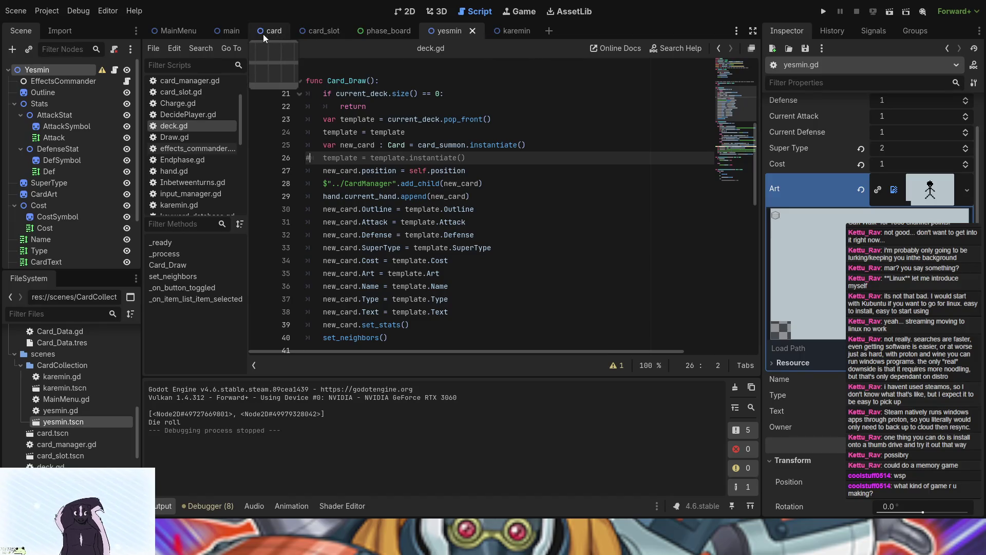
scroll(184, 143, "up", 2)
- Open card.gd and go to its exported Name property
left_click(190, 97)
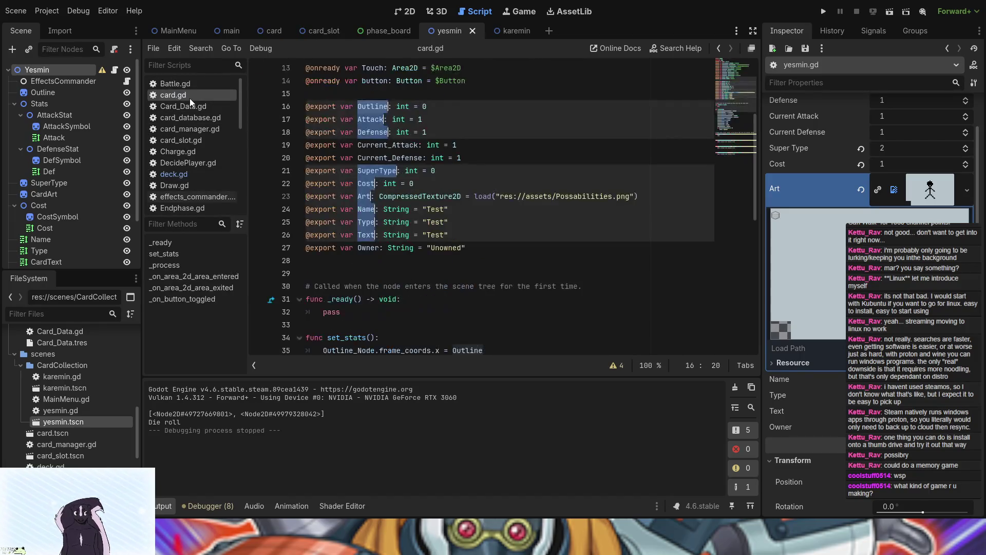
left_click(379, 240)
left_click(366, 209)
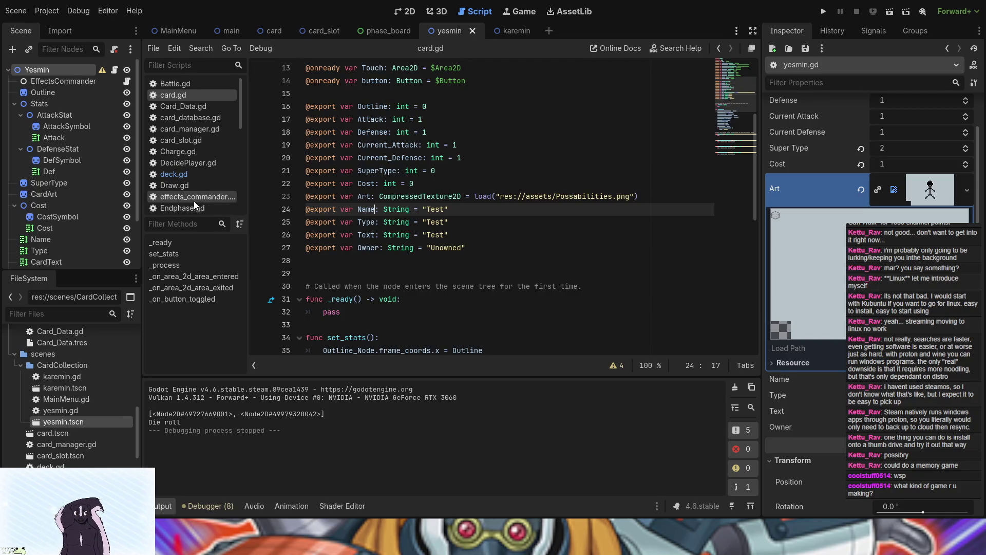
- Run the game and draw a card, which is still titled Test, then close it
left_click(828, 16)
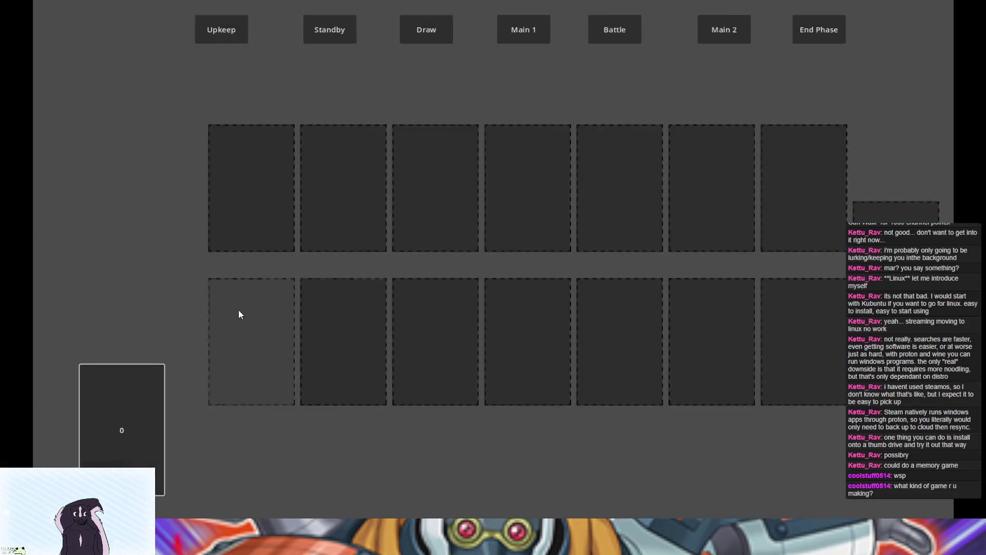
left_click(112, 416)
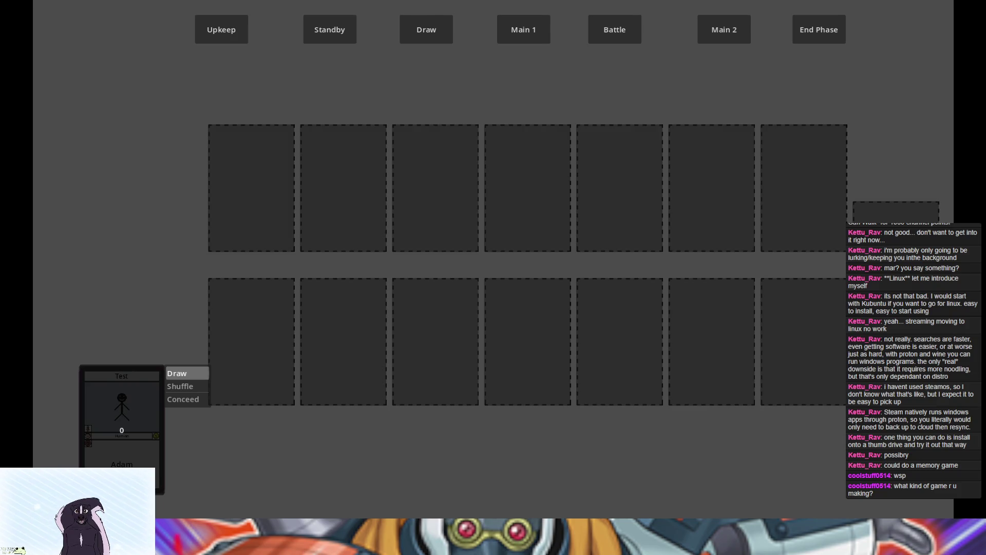
key("alt+F4")
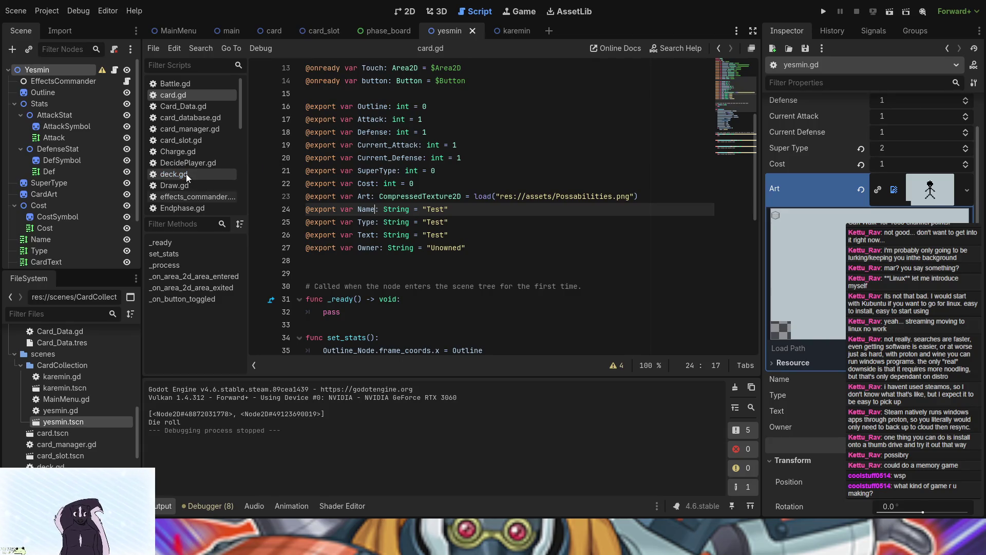
- Add a new first line in set_stats() and paste Name_Node onto it
scroll(491, 277, "down", 8)
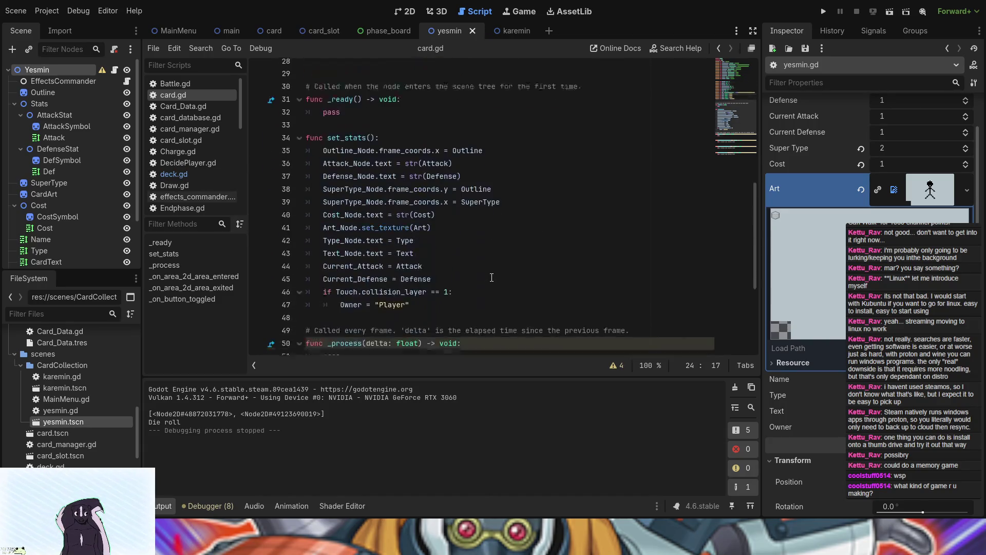
scroll(491, 278, "up", 2)
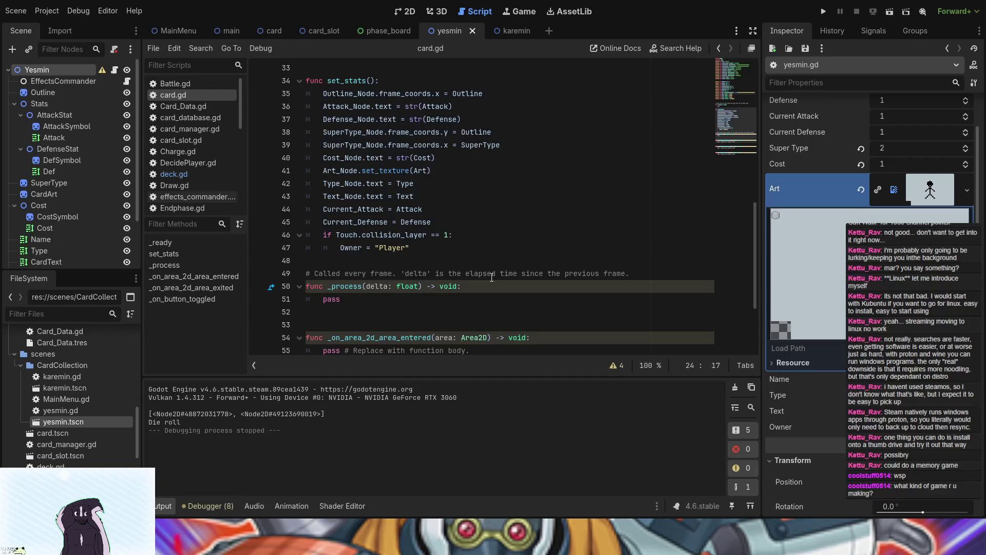
scroll(491, 277, "up", 1)
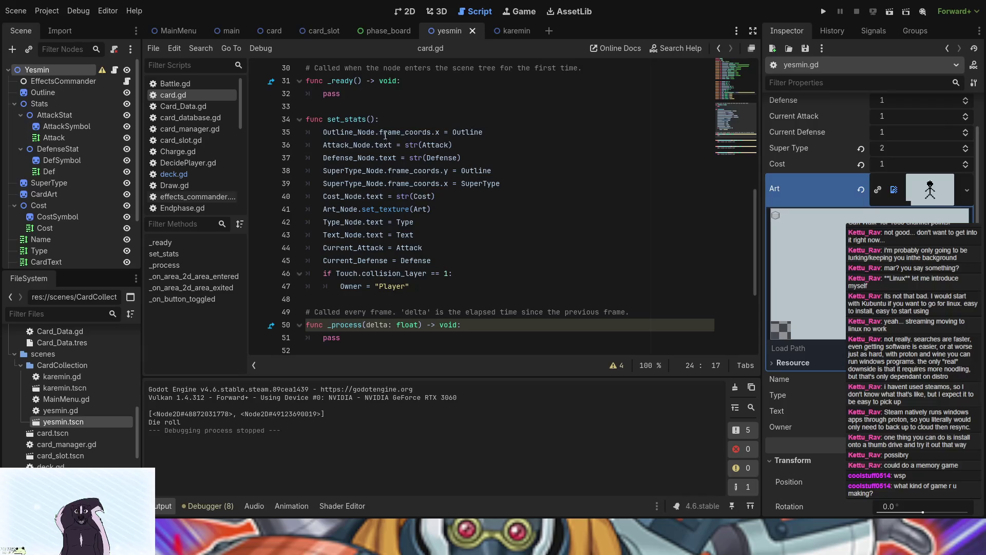
left_click(386, 119)
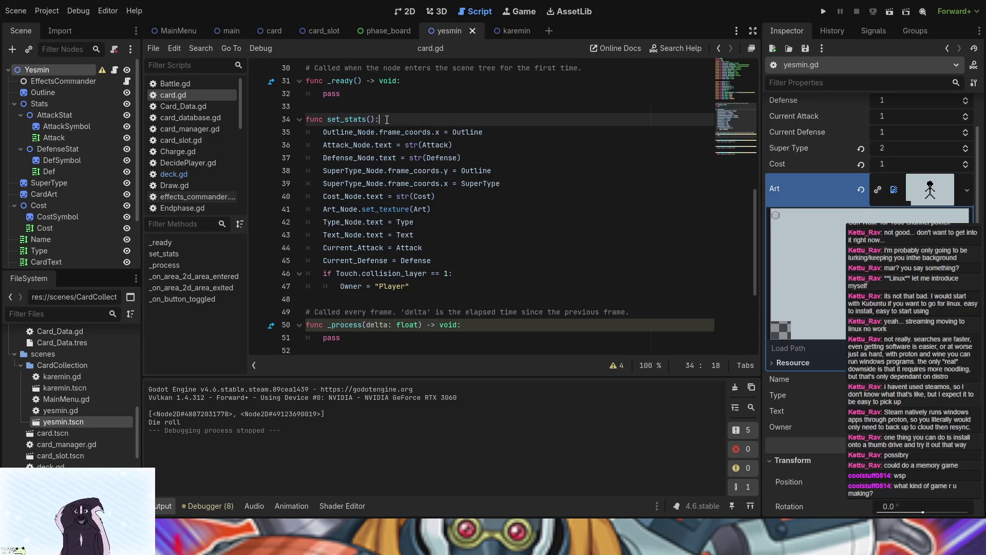
key("Return")
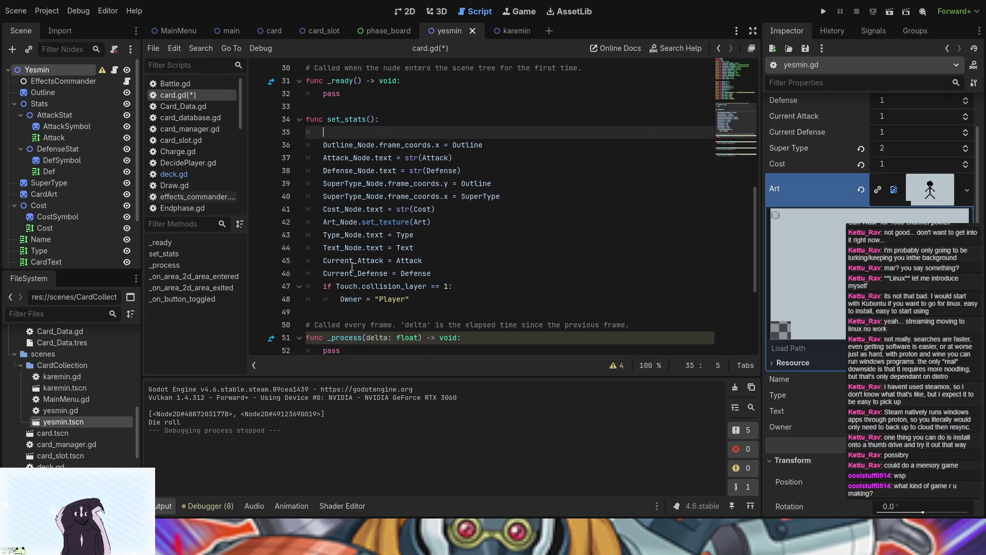
scroll(355, 291, "up", 10)
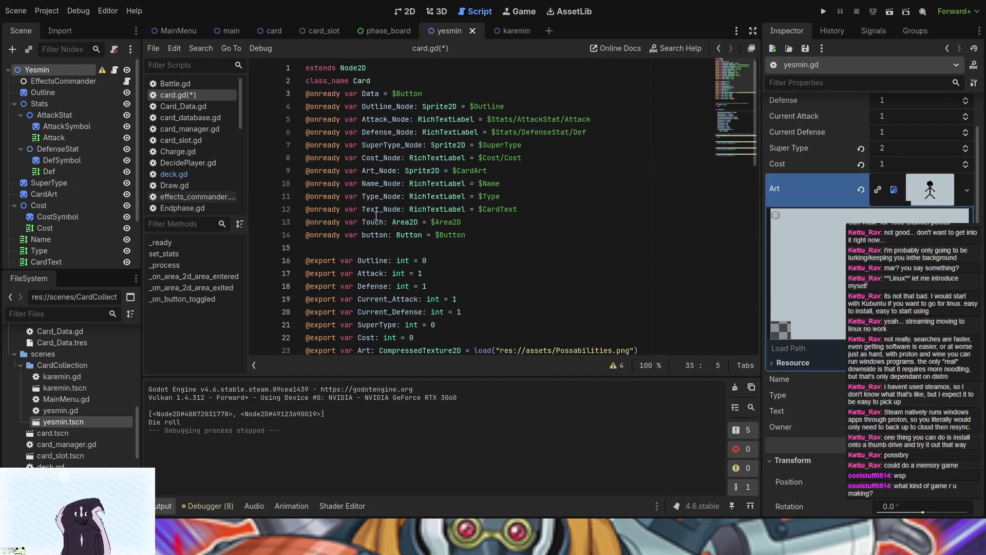
left_click_drag(362, 184, 401, 184)
key("ctrl+c")
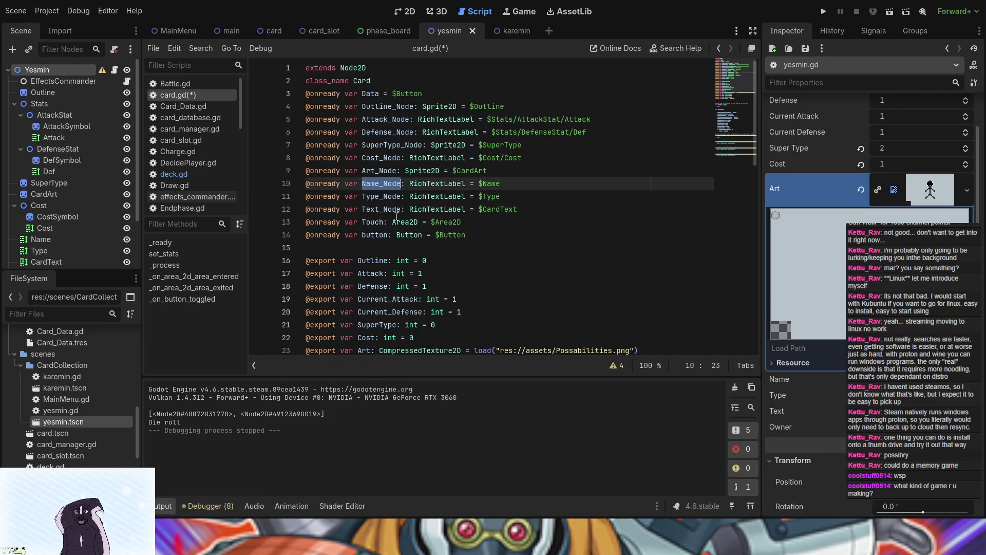
scroll(397, 206, "down", 5)
left_click(354, 234)
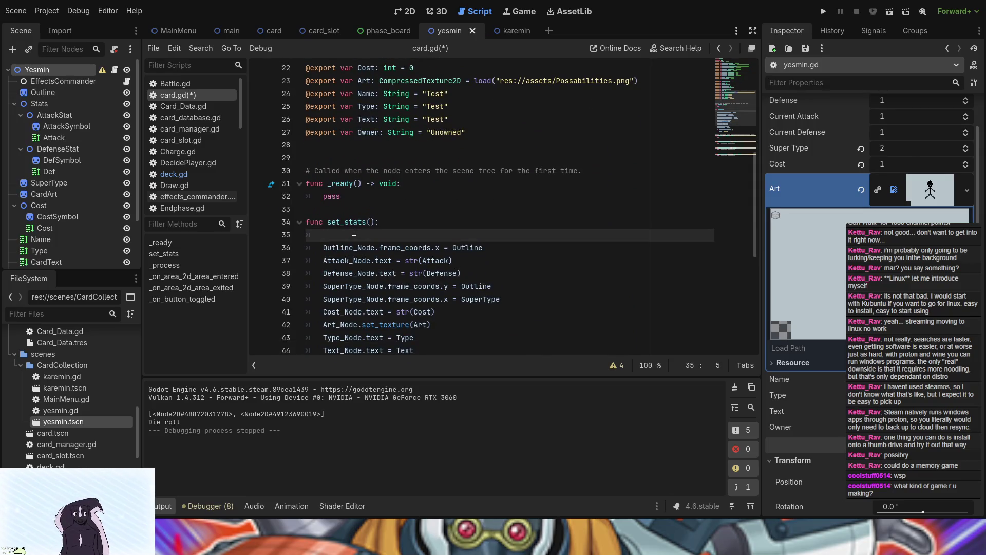
key("ctrl+v")
- Complete the line as Name_Node.text = Name, then save and run the game
type(".t")
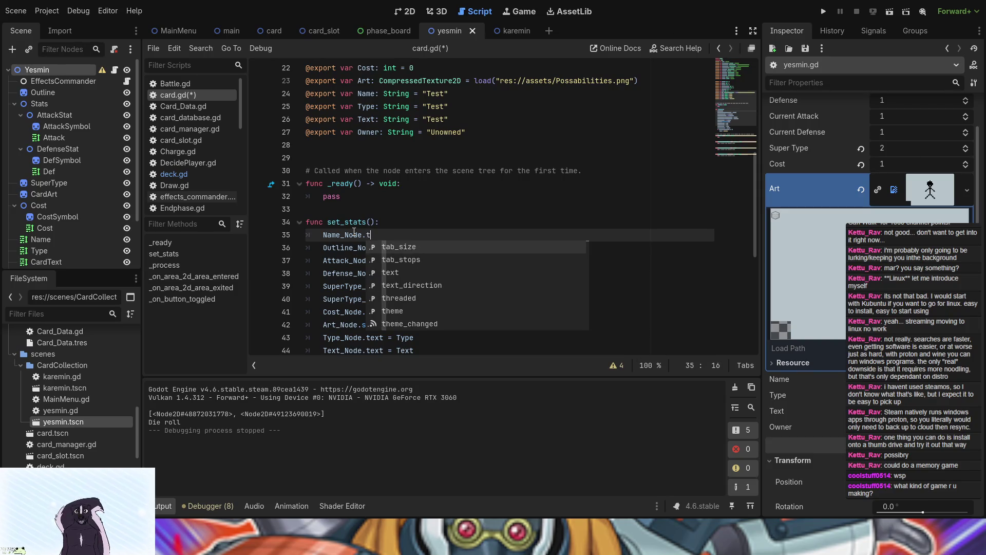
type("e")
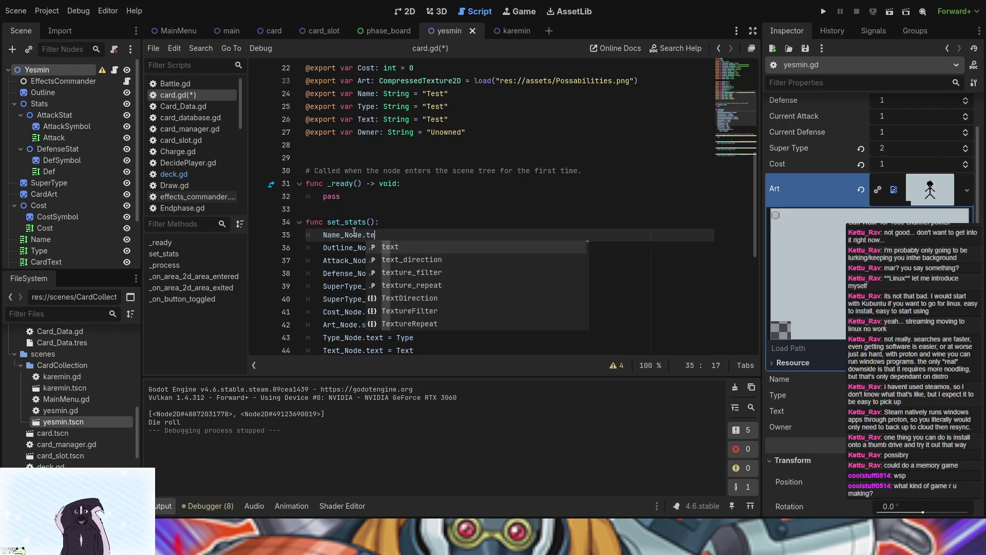
key("Return")
type("= ")
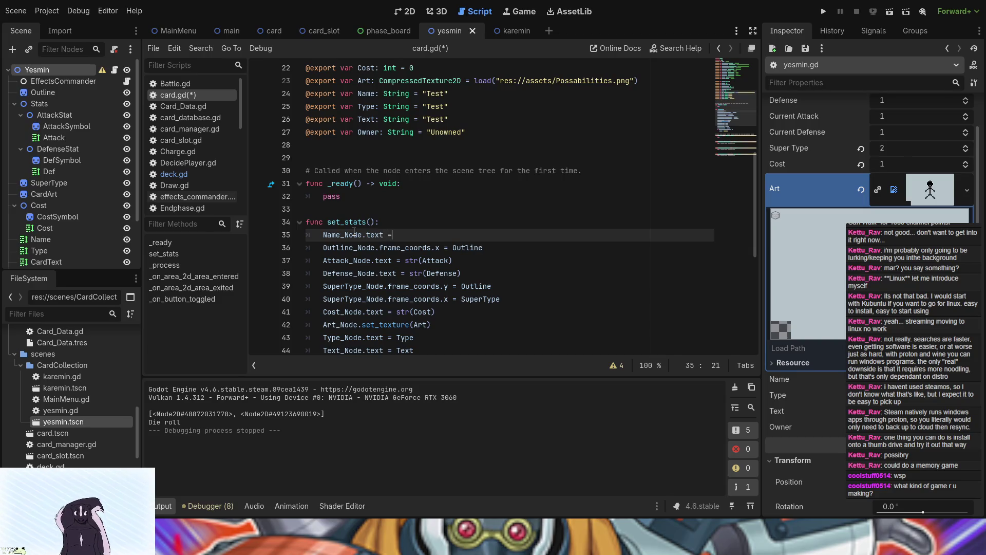
type("Name")
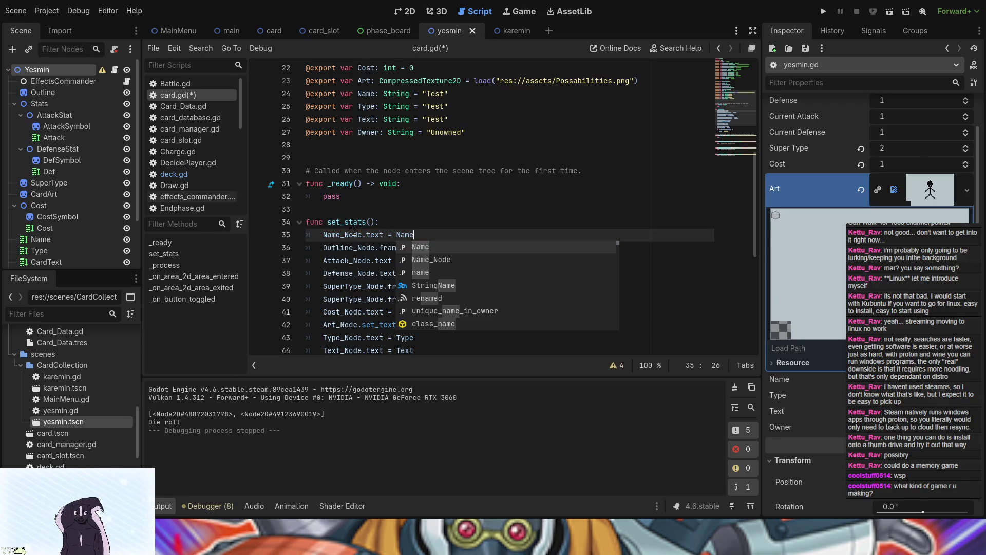
scroll(381, 241, "down", 3)
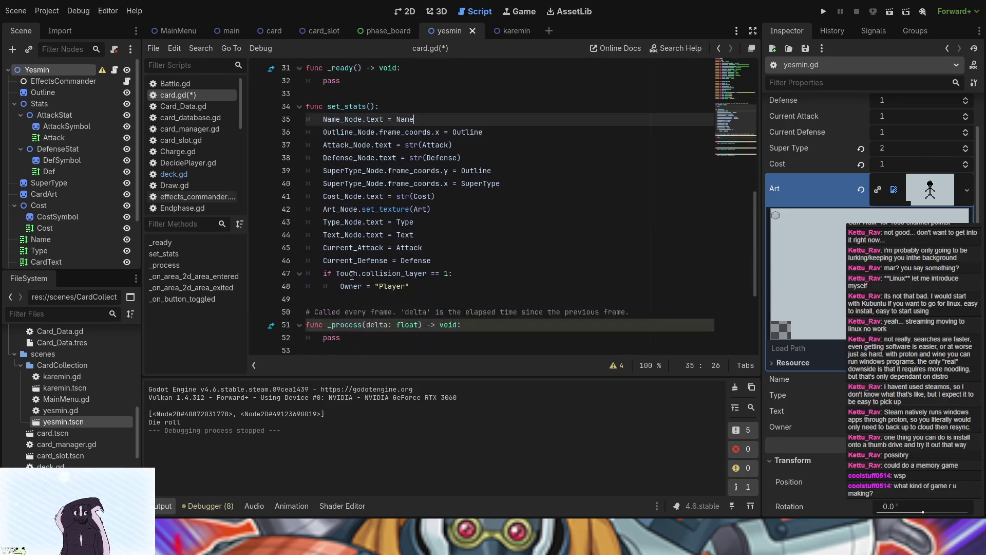
key("F5")
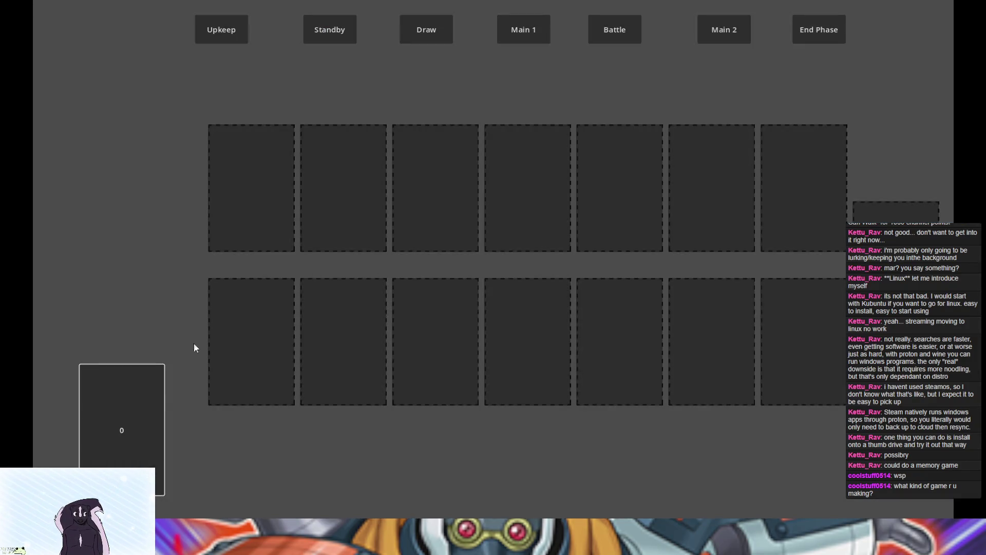
- Open the deck's menu beside the drawn Yesmin card, then stop the game with F8
left_click(159, 393)
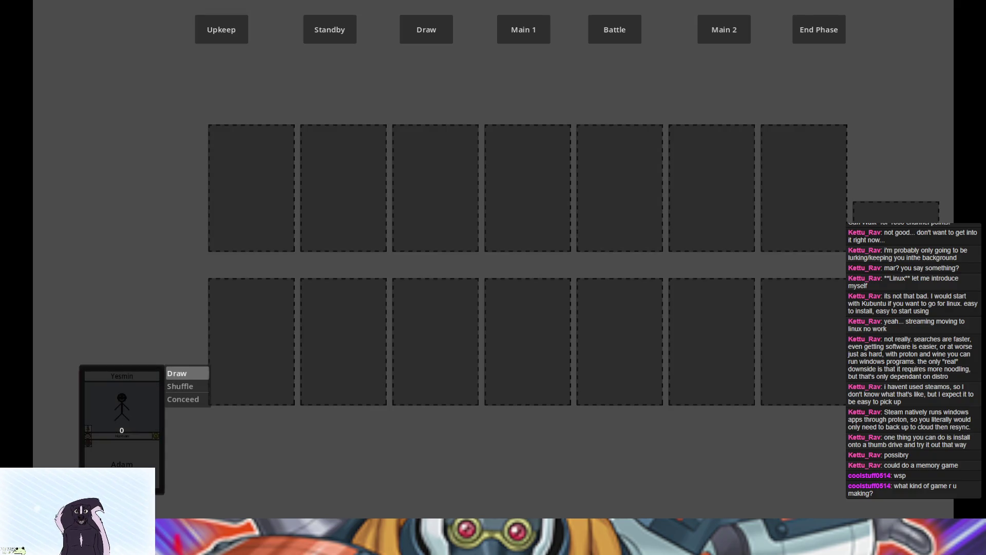
key("F8")
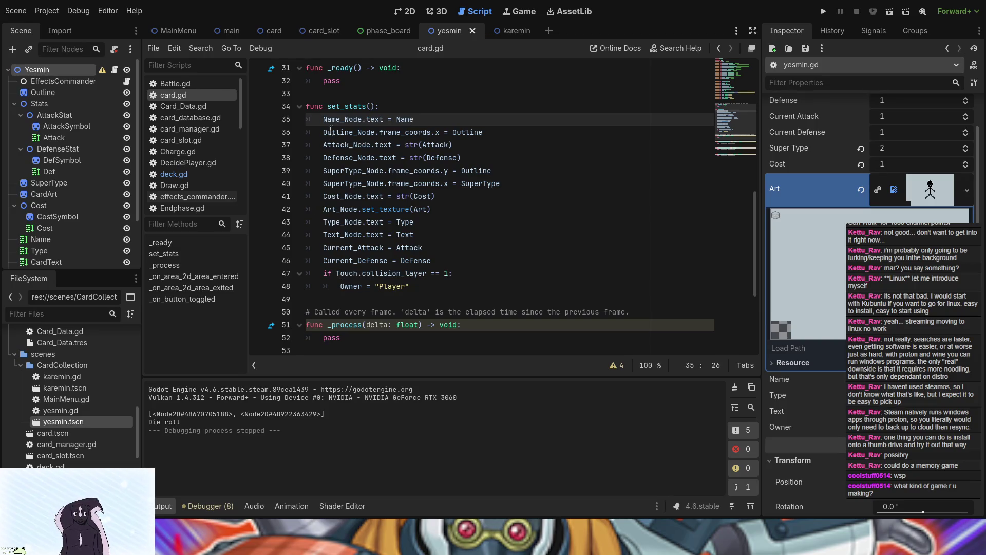
- Copy the _init stats block from yesmin.gd
scroll(353, 135, "up", 1)
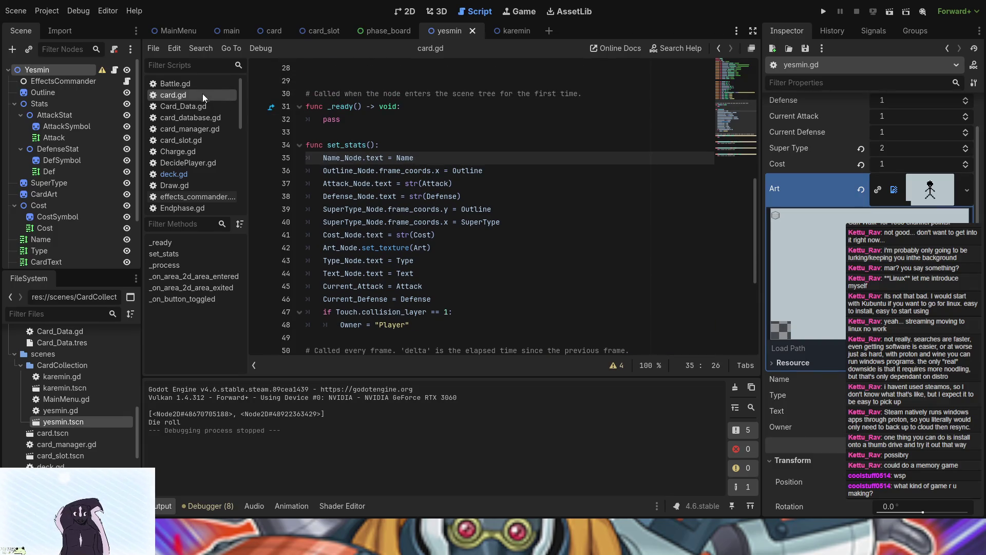
left_click(114, 69)
mouse_move(307, 158)
left_mouse_down()
mouse_move(328, 170)
mouse_move(383, 260)
mouse_move(380, 273)
left_mouse_up()
key("ctrl+c")
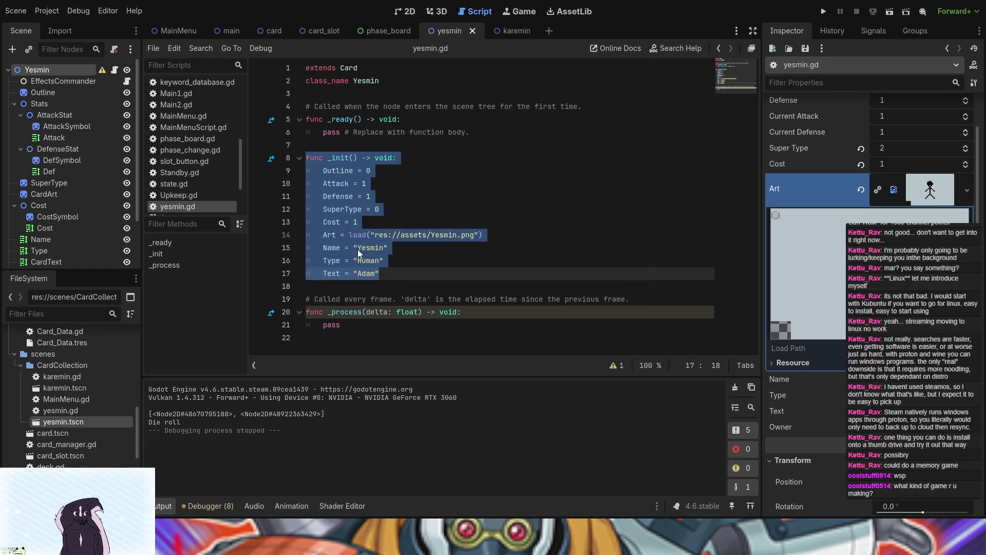
left_click(405, 191)
- Paste the Yesmin _init block into karemin.gd at line 9
left_click(517, 32)
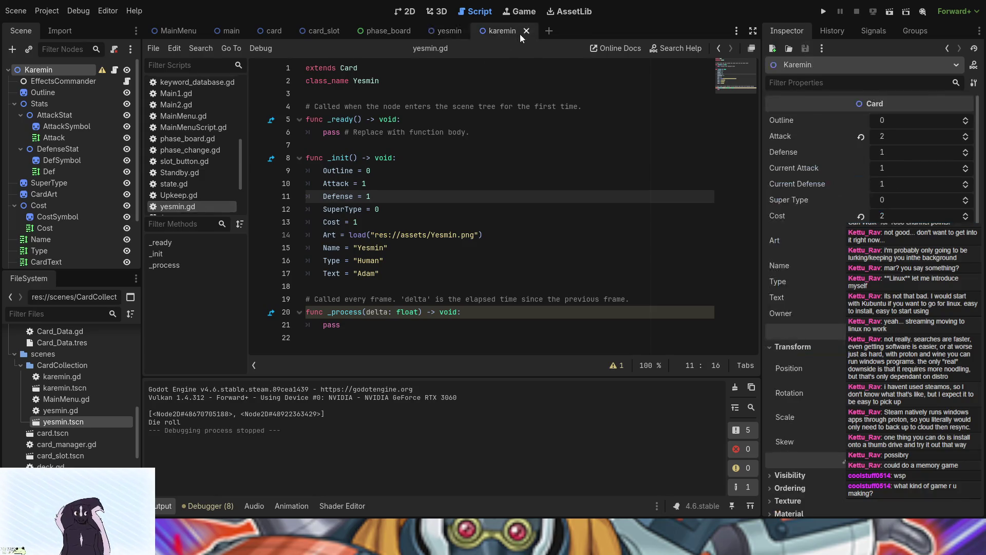
left_click(112, 72)
left_click(331, 170)
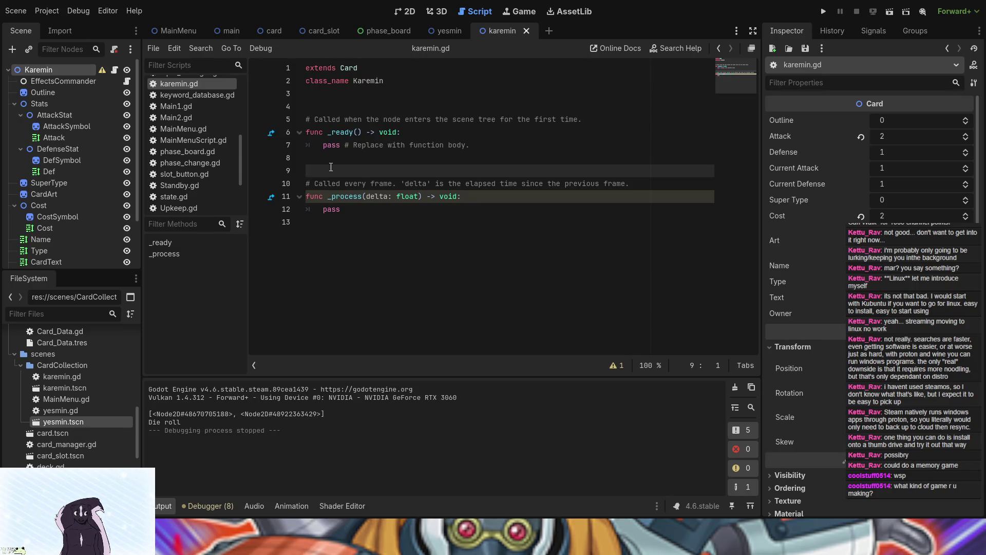
key("Return")
key("Up")
key("ctrl+v")
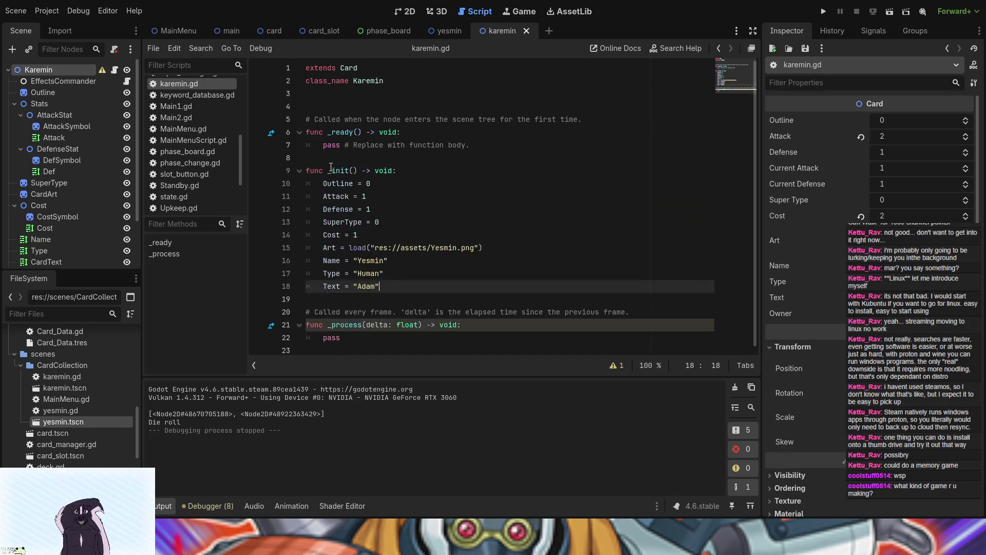
- Change the Karemin Attack to 2 and Cost to 2
left_click(372, 198)
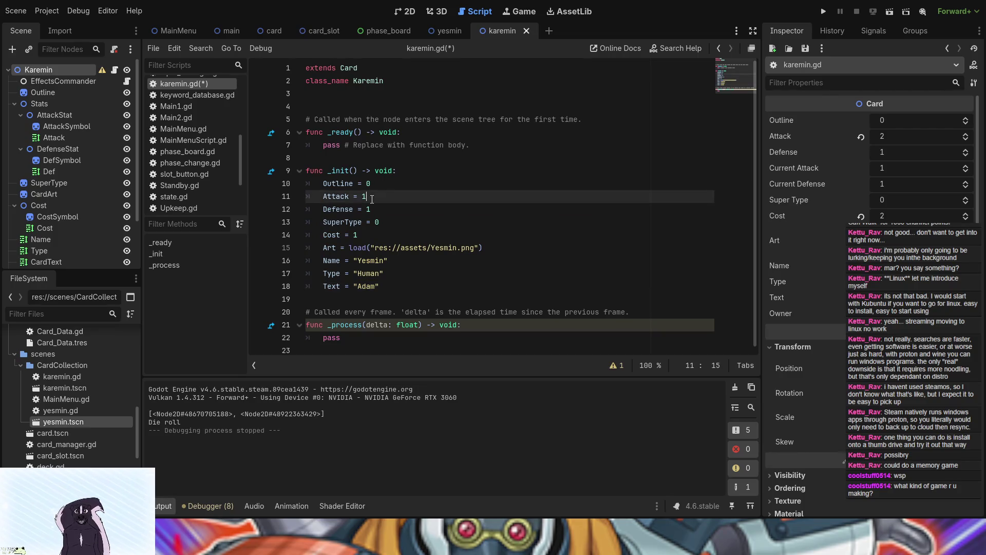
key("BackSpace")
type("2")
left_click(367, 234)
key("BackSpace")
type("2")
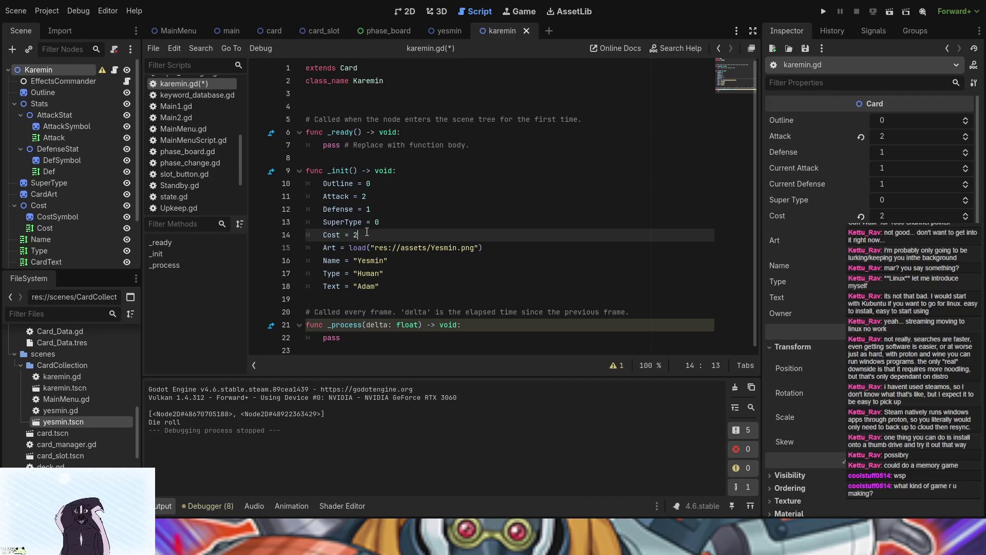
- Replace the Yesmin.png art path with Karemin.png
left_click(370, 247)
left_click_drag(370, 247, 480, 248)
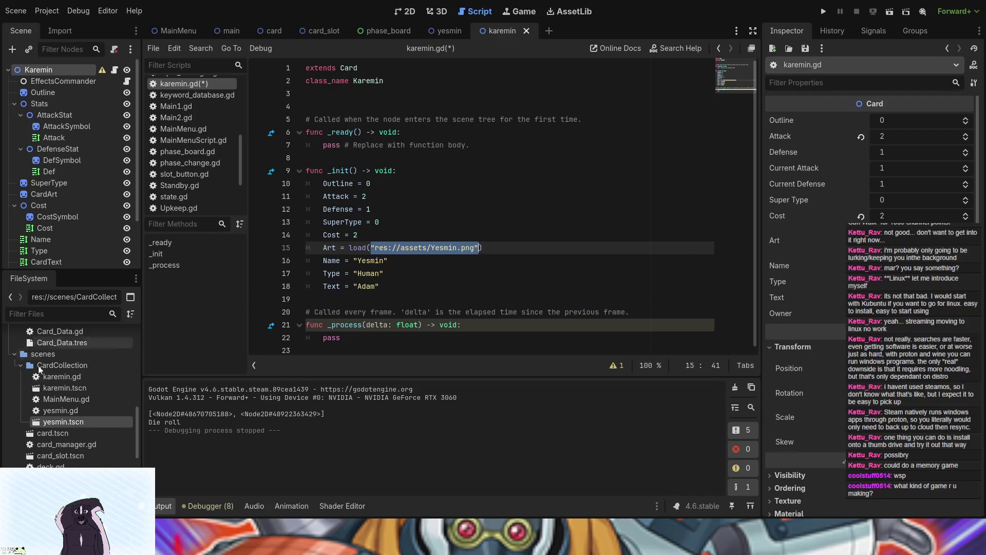
scroll(54, 411, "up", 5)
scroll(54, 411, "up", 8)
scroll(53, 411, "down", 3)
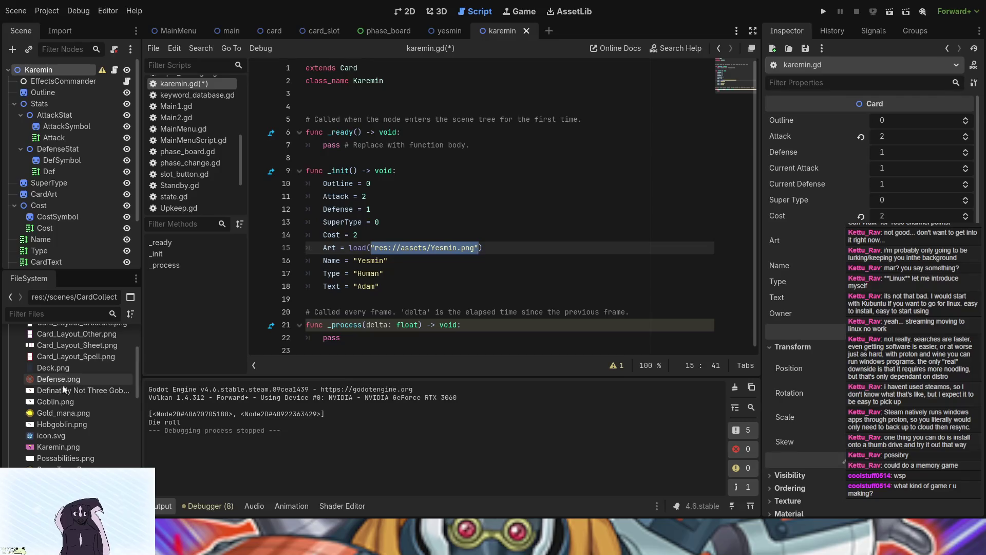
left_click_drag(57, 446, 394, 250)
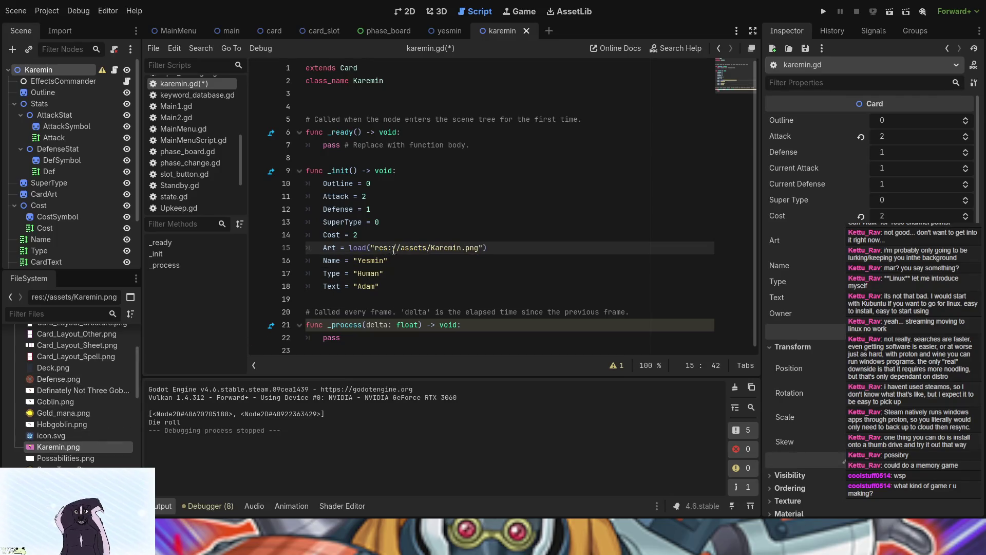
- Set Name to Karemin and Text to Eve, save karemin.gd, and run the game
left_click(366, 261)
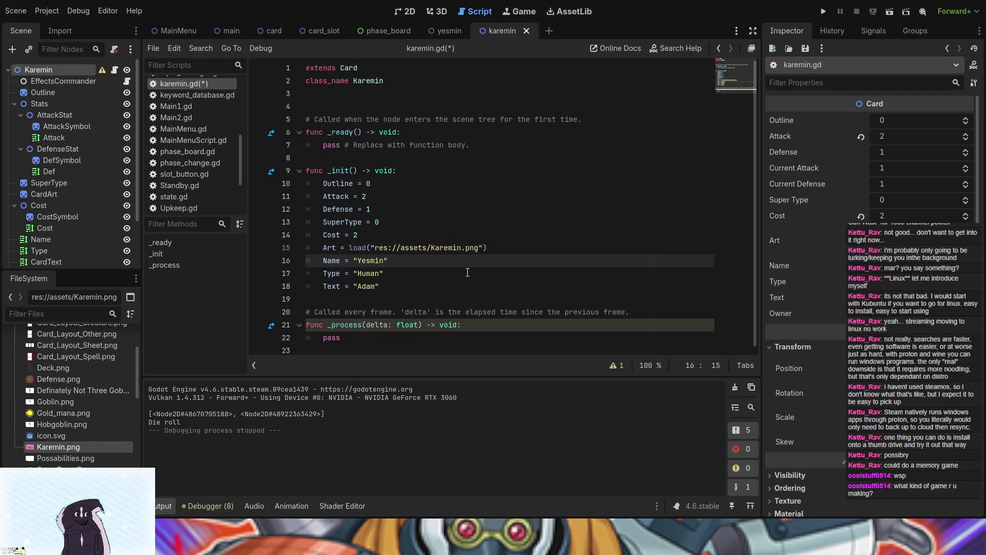
key("BackSpace")
key("BackSpace")
key("BackSpace")
key("Return")
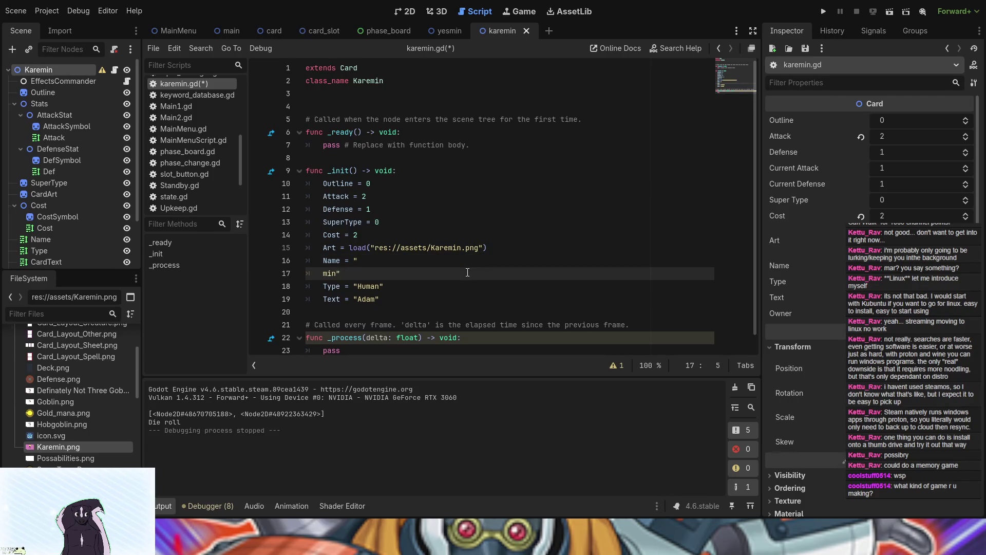
key("BackSpace")
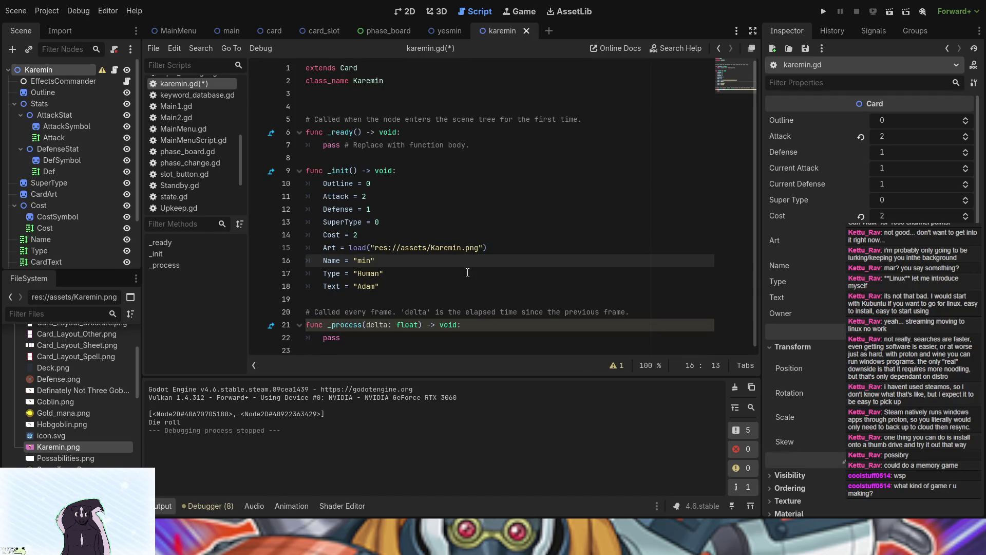
type("Kar")
type("e")
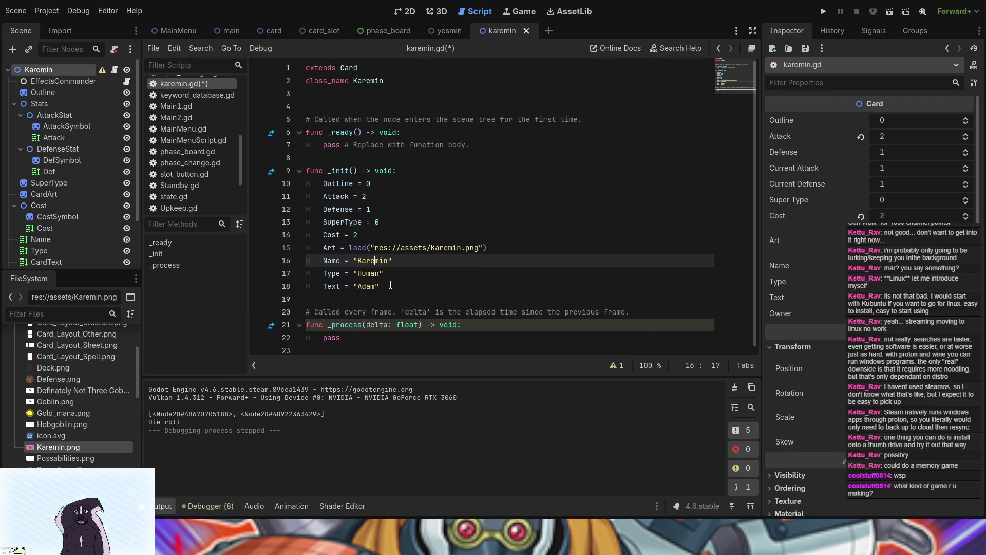
left_click(377, 288)
key("BackSpace")
key("BackSpace")
key("BackSpace")
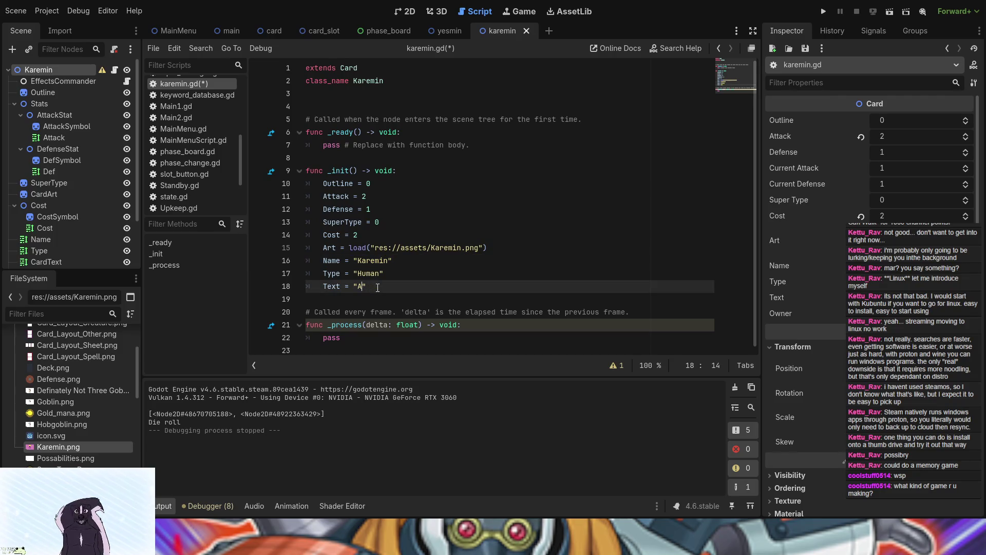
type("Eve")
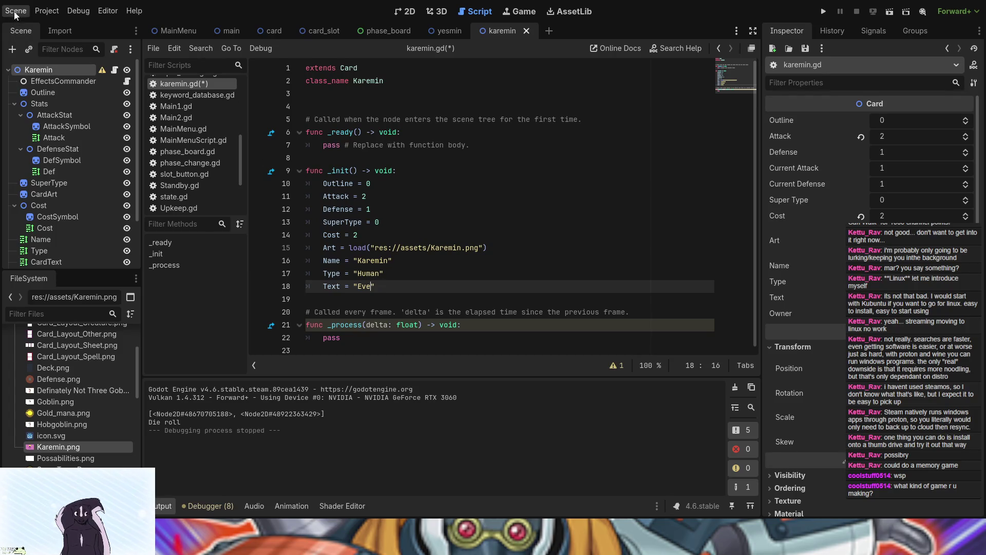
key("ctrl+s")
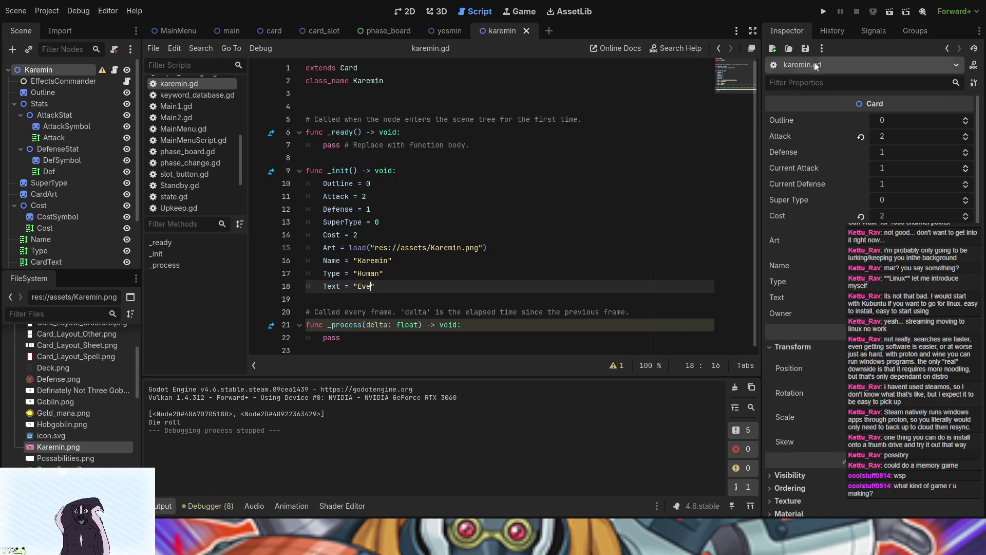
left_click(826, 15)
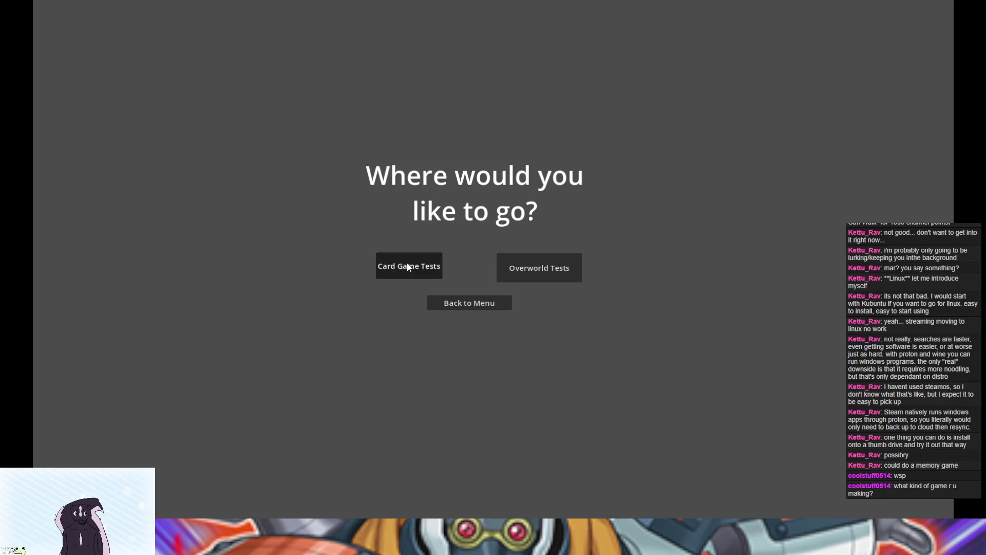
- Start Card Game Tests, draw a card showing Karemin with its art and Eve text, then close
left_click(407, 263)
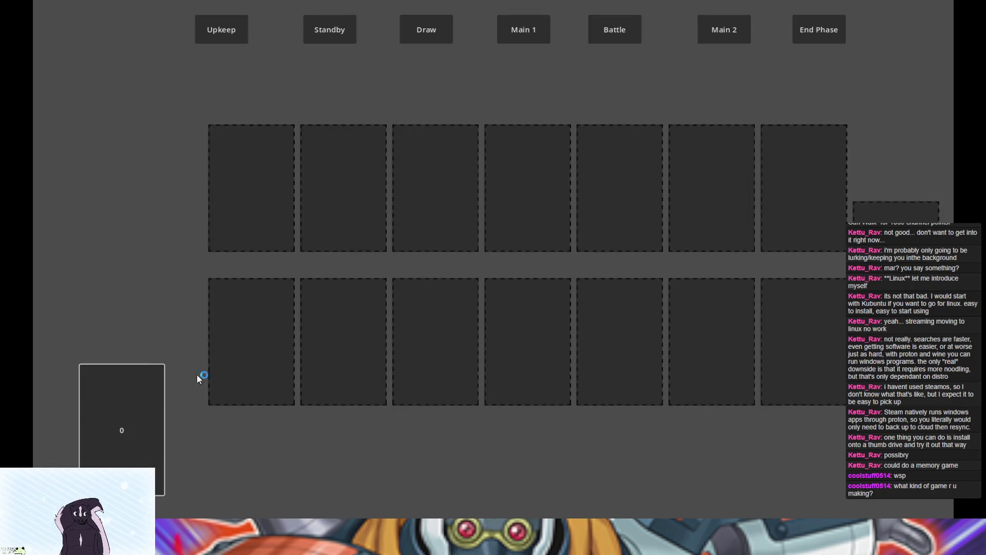
left_click(131, 406)
left_click(181, 374)
left_click(156, 380)
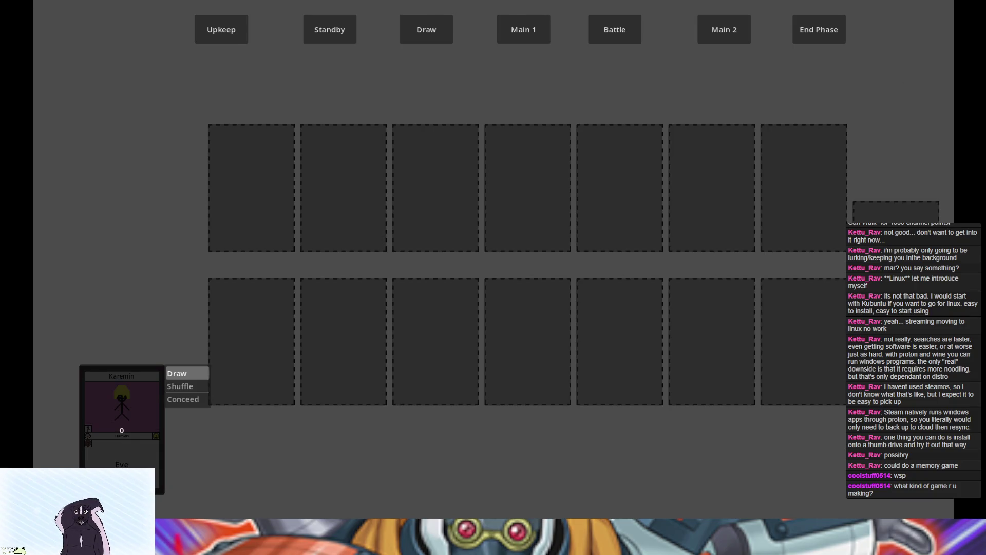
key("alt+F4")
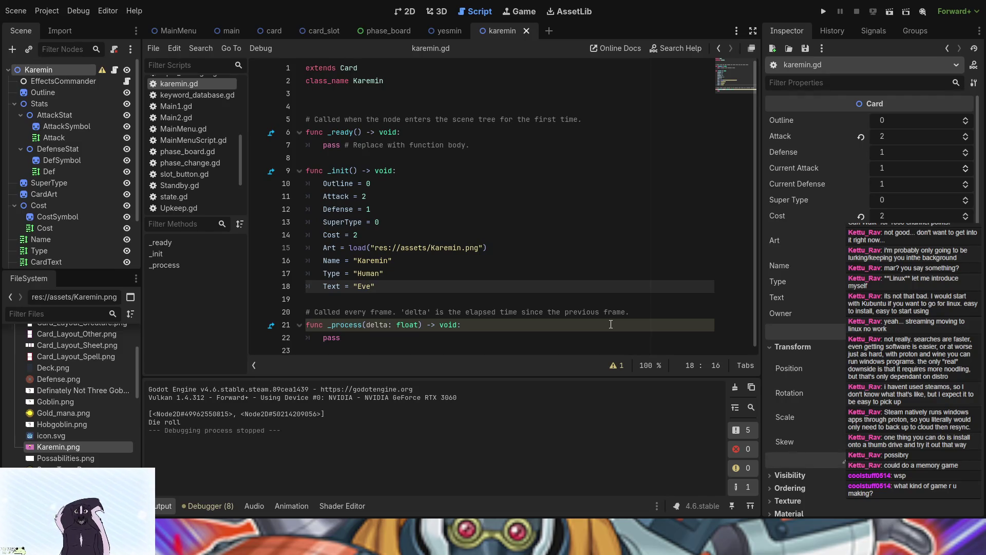
- Delete the child nodes from EffectsCommander through ItemList in the Karemin scene
left_click(102, 82)
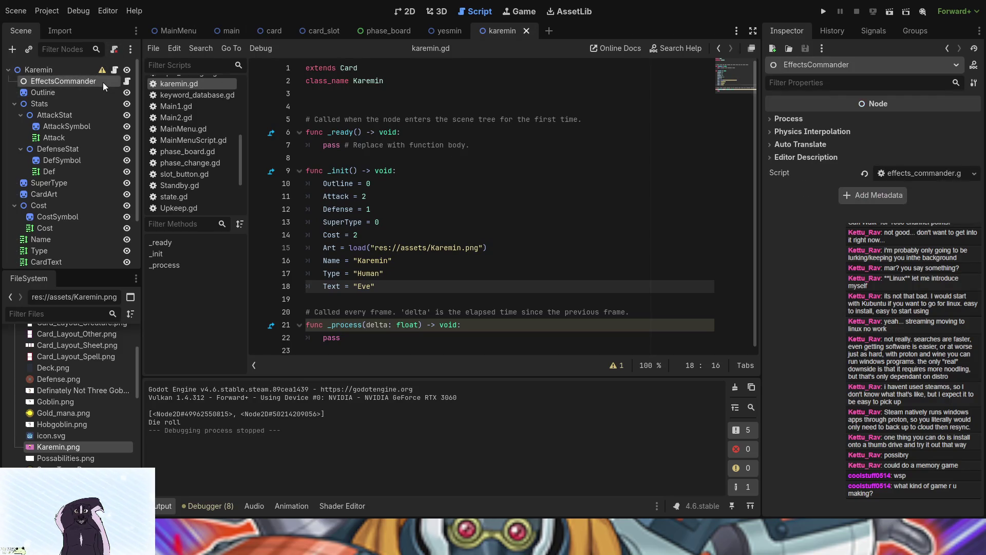
scroll(108, 124, "down", 3)
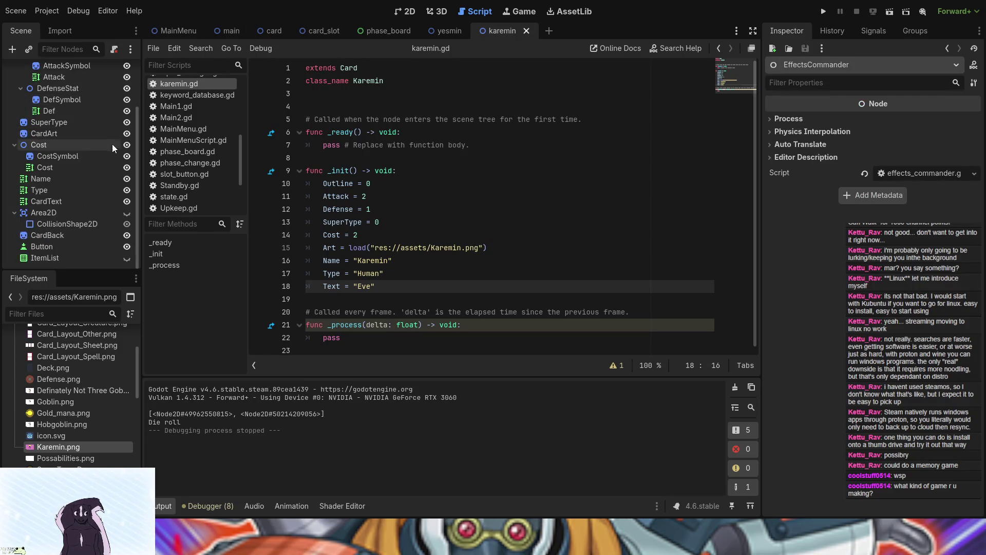
left_click(57, 257, "shift")
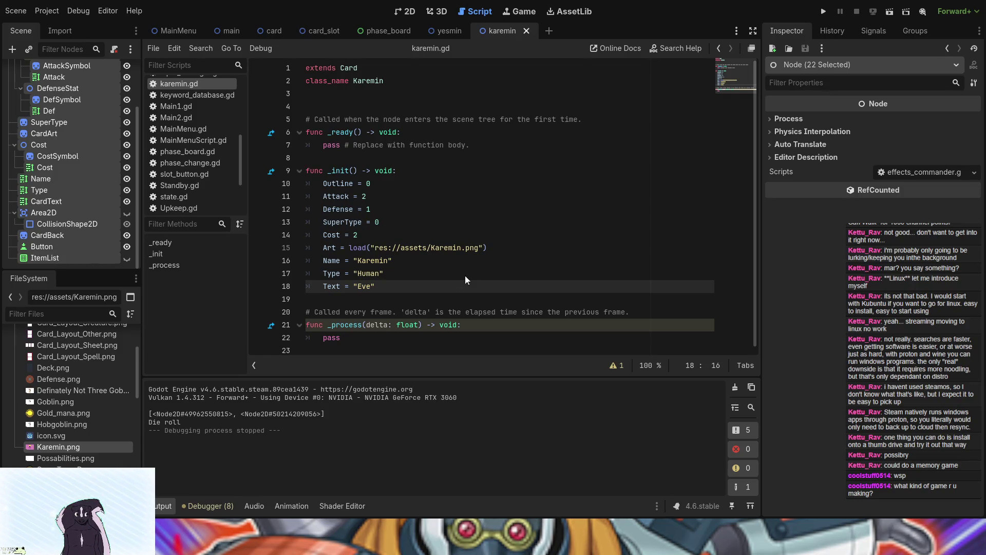
key("Delete")
- Delete the same child nodes from the Yesmin scene and save it
left_click(430, 32)
left_click(67, 81)
scroll(70, 159, "down", 3)
scroll(70, 158, "down", 2)
left_click(44, 258, "shift")
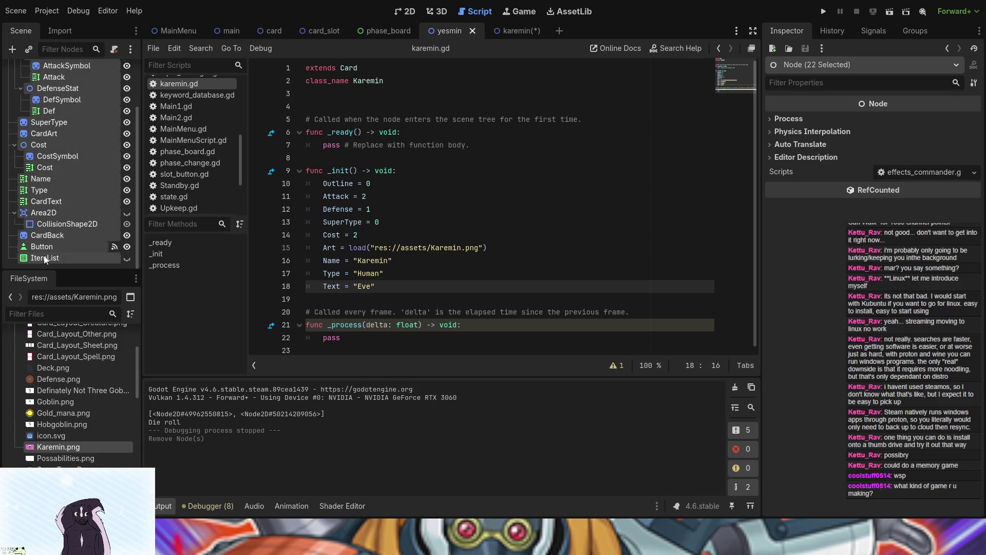
key("Delete")
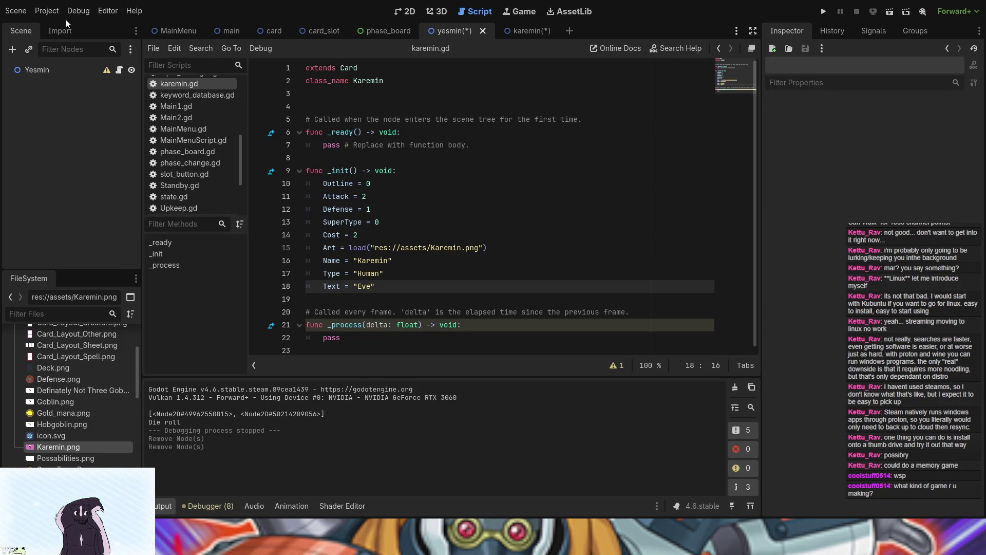
key("ctrl+s")
left_click(511, 30)
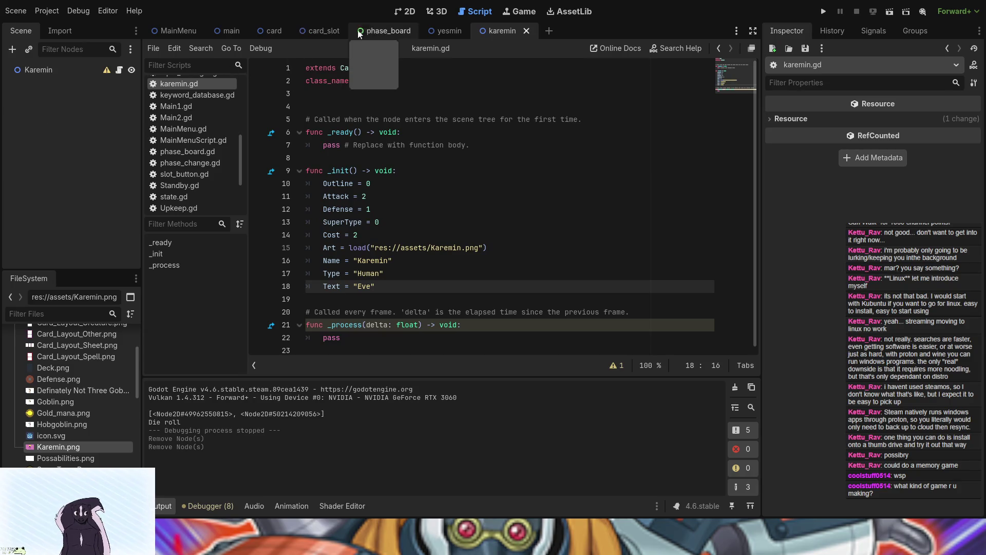
- Open the phase_board scene's phase_board.gd script
left_click(378, 30)
scroll(82, 146, "up", 5)
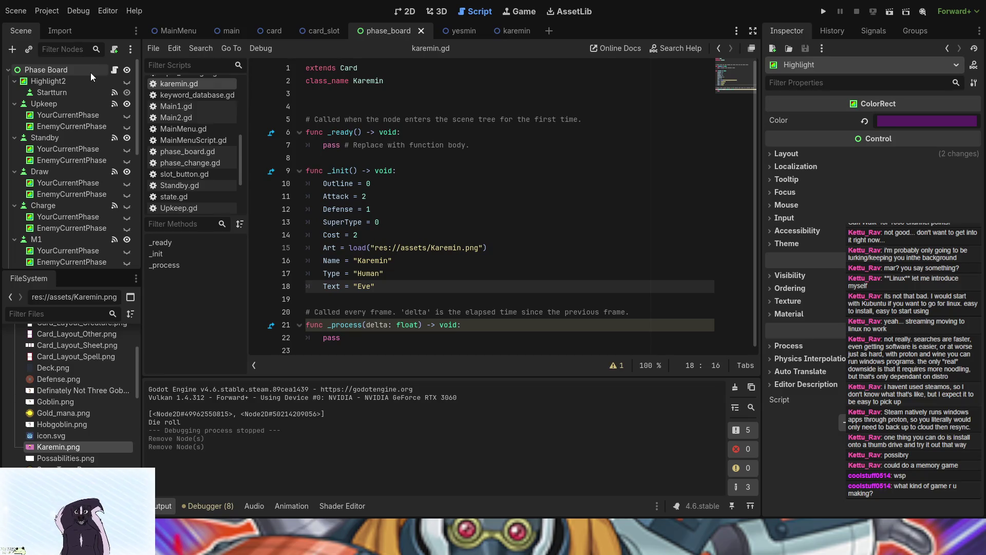
left_click(112, 72)
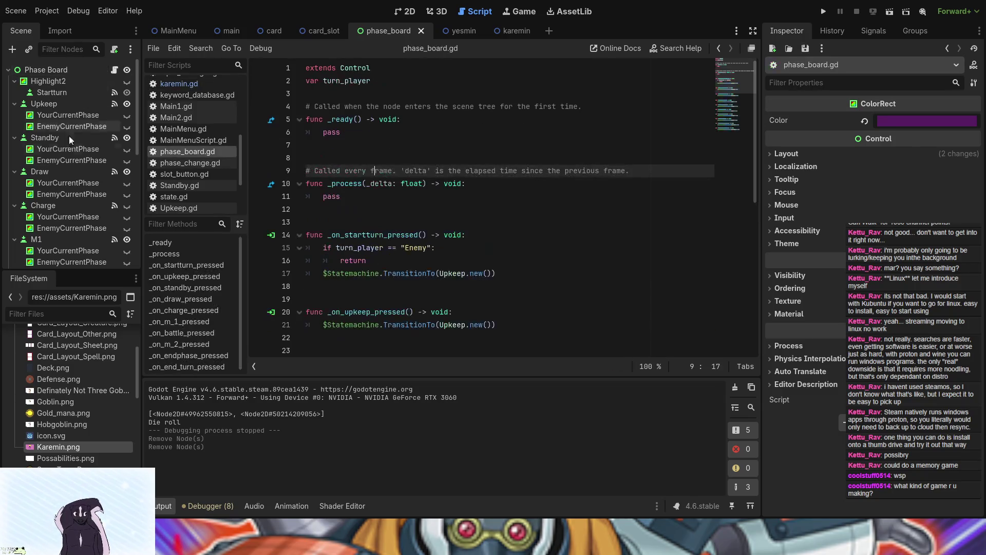
scroll(397, 224, "down", 3)
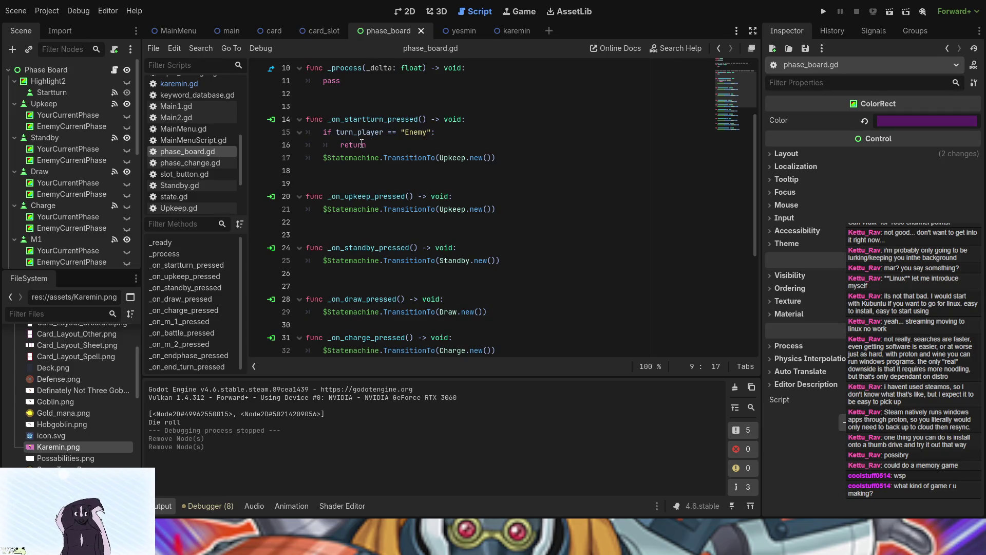
- Select the turn_player == "Enemy" condition in the start-turn handler, then go to the upkeep handler
left_click(329, 132)
left_click_drag(330, 133, 383, 134)
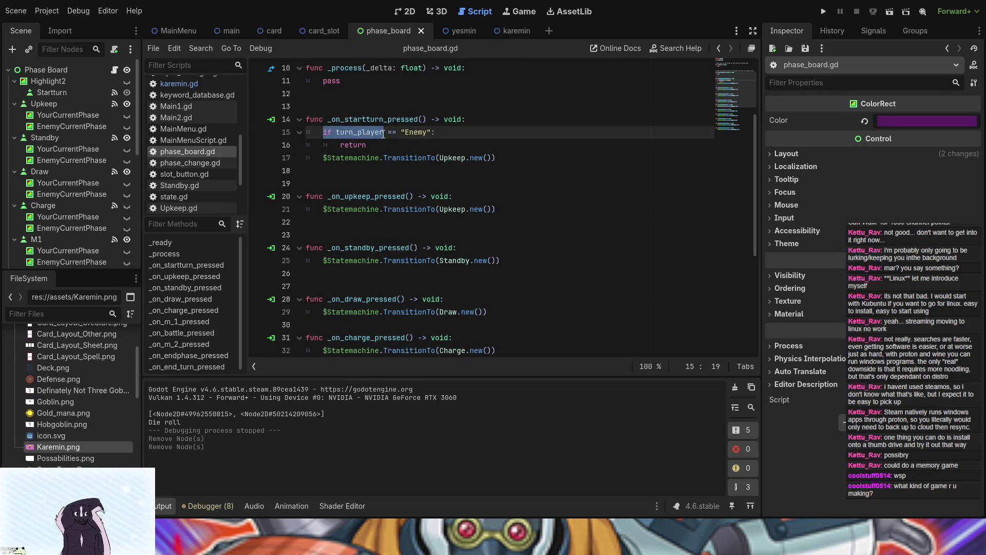
left_click(397, 132)
left_click_drag(325, 132, 431, 132)
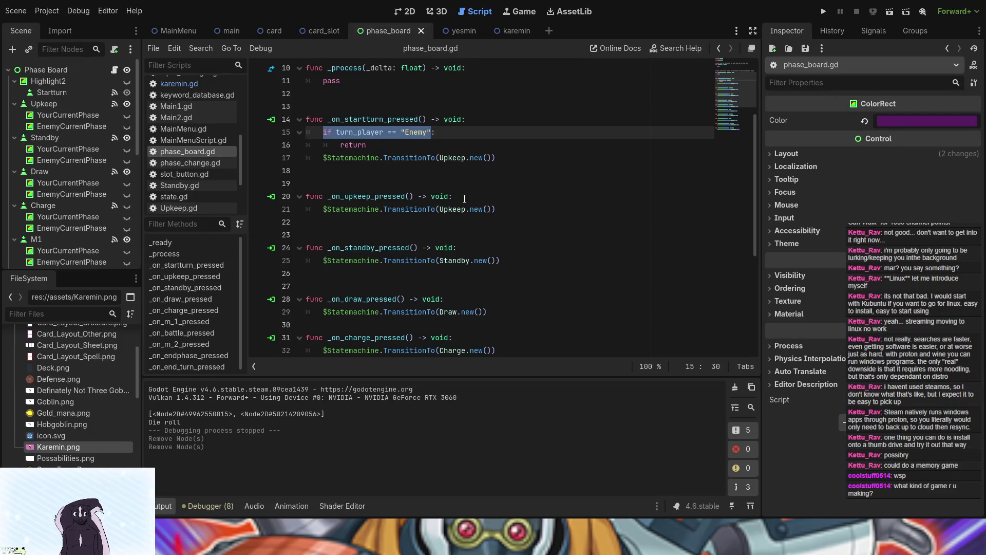
left_click_drag(435, 132, 324, 136)
left_click(454, 195)
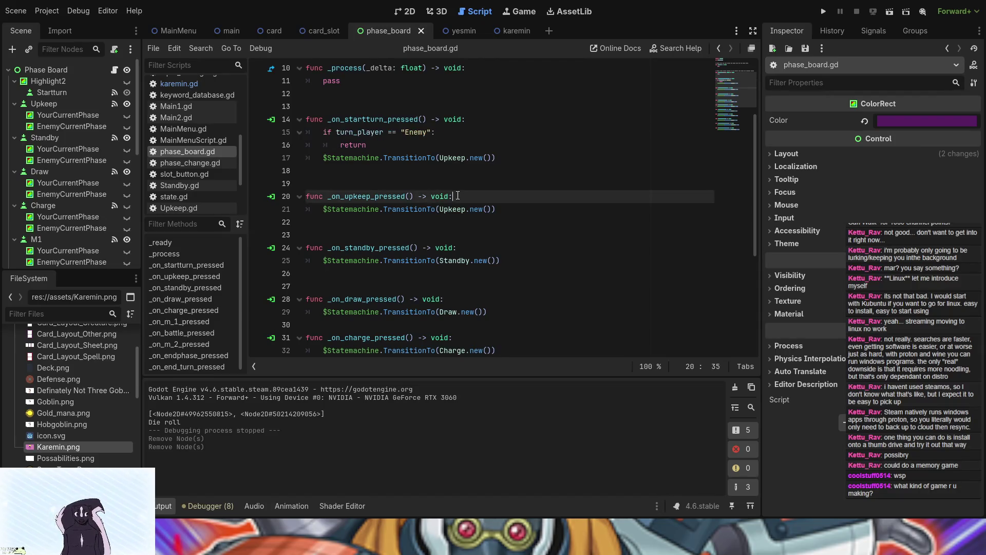
- Paste the turn_player == "Enemy" check into _on_upkeep_pressed with a ping() call inside it
key("Return")
type("if turn_player == \"Enemy\":")
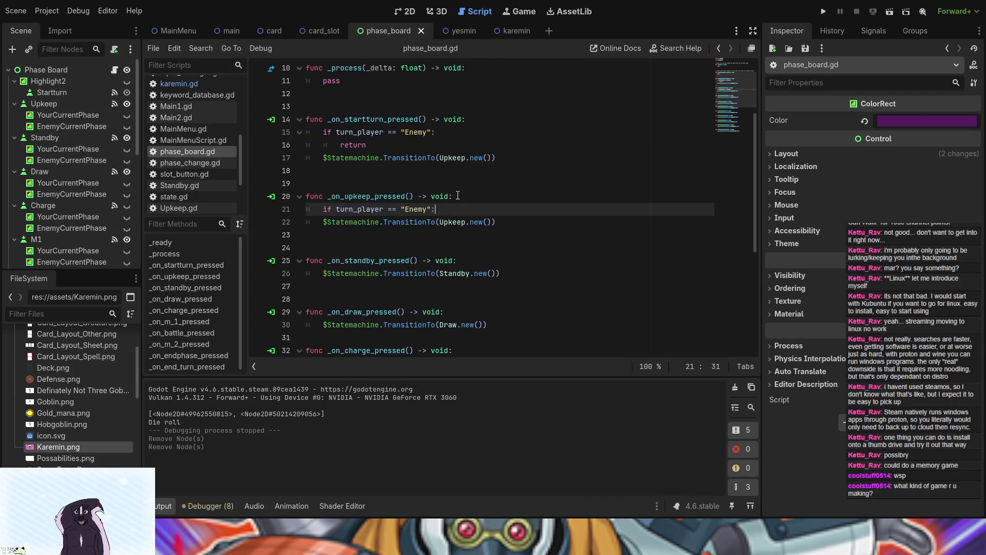
key("Return")
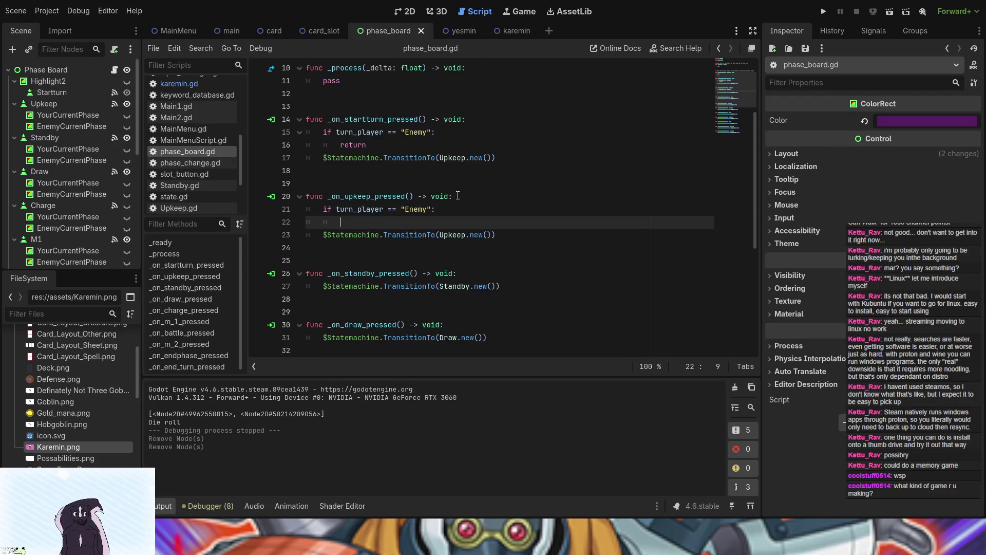
type("pin")
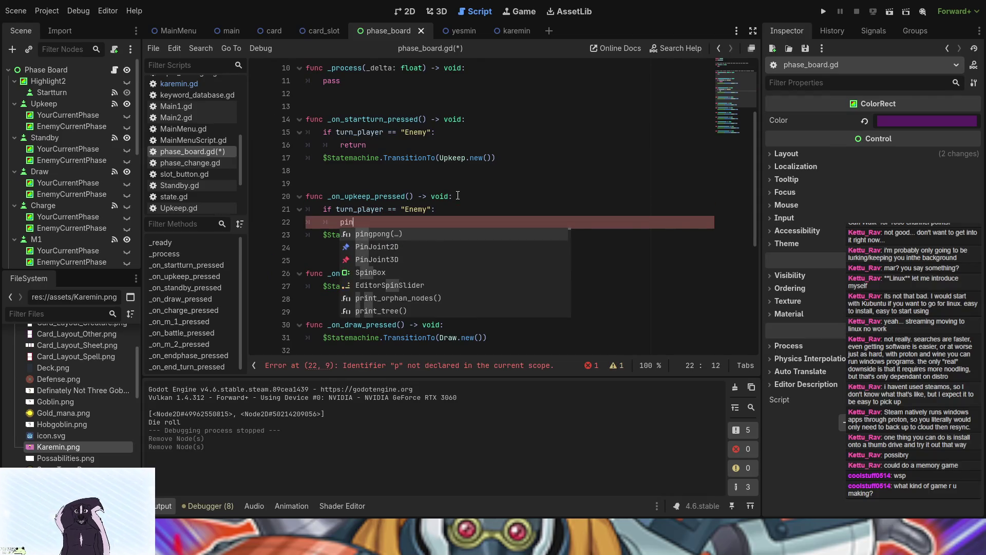
type("(")
key("Left")
type("g")
- Remove the extra blank lines after the upkeep, standby and start-turn handlers
scroll(456, 196, "down", 1)
scroll(457, 196, "down", 4)
scroll(369, 179, "up", 2)
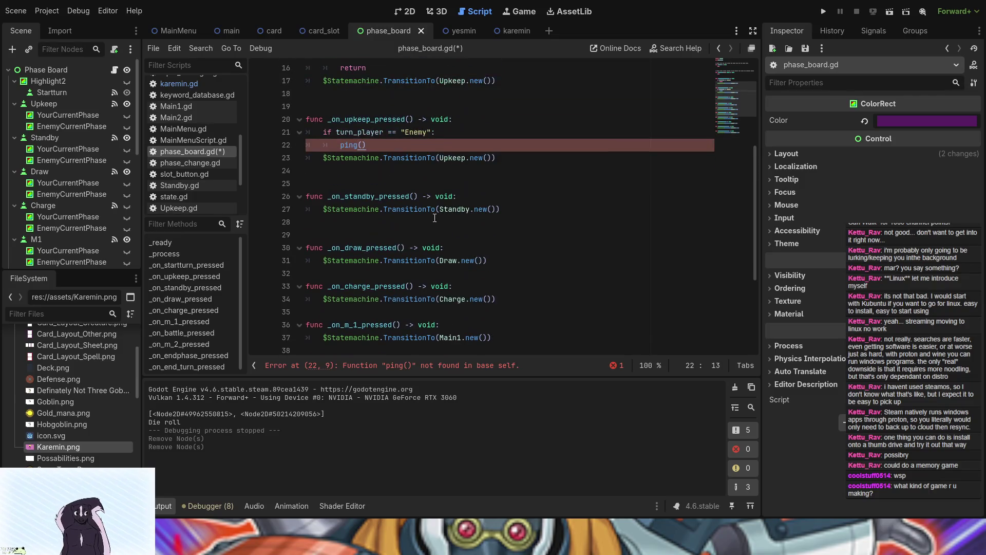
left_click(369, 179)
key("BackSpace")
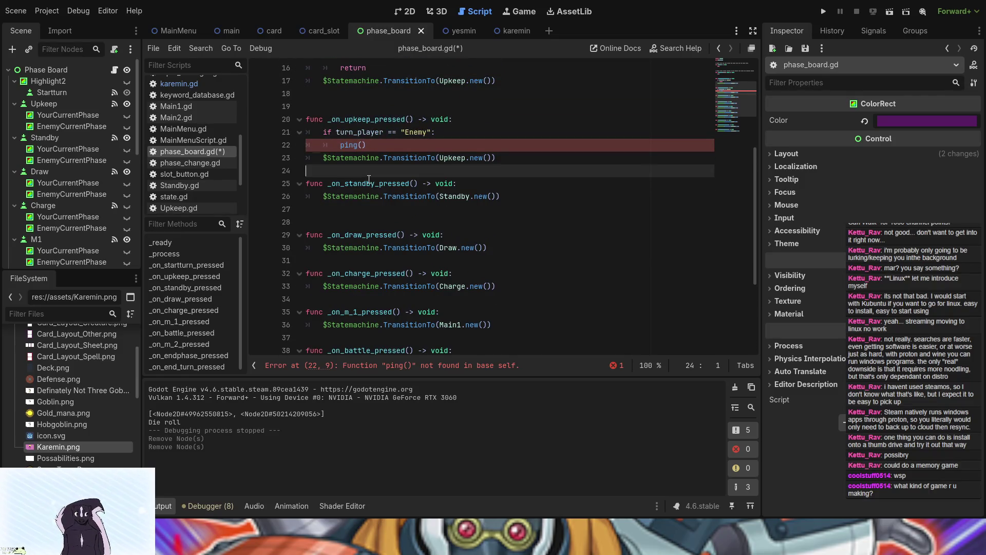
key("Down")
key("Down")
key("Down")
key("BackSpace")
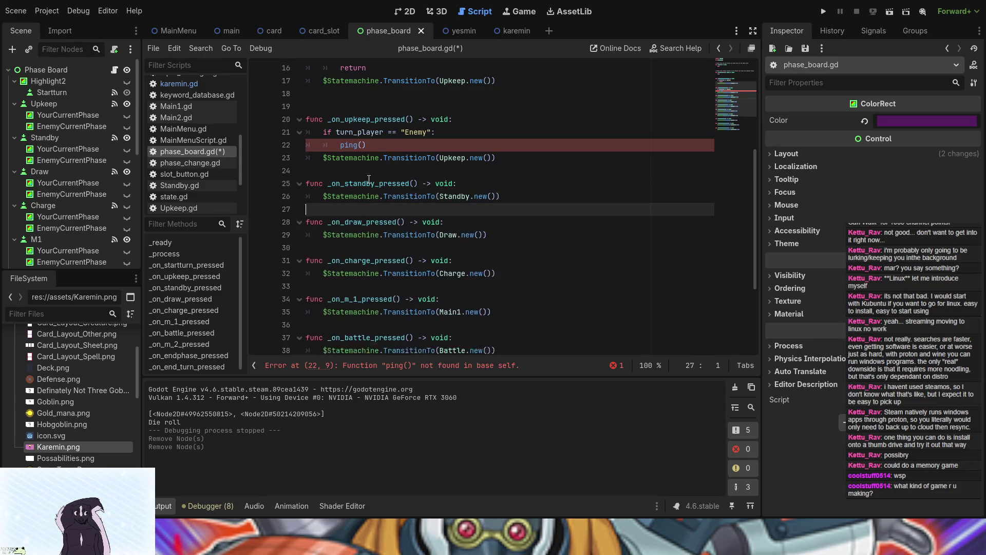
key("Down")
key("Down")
key("Up")
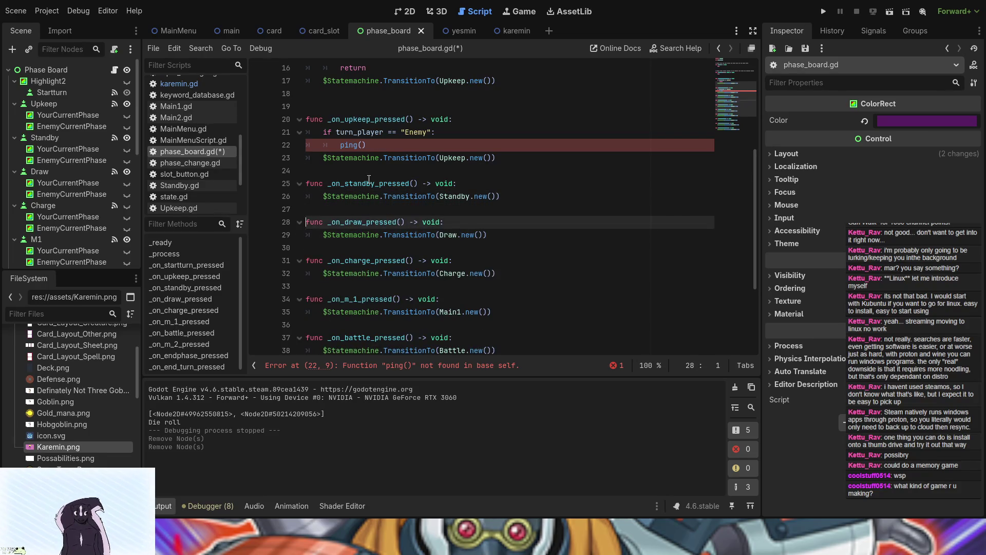
key("Up")
key("Up")
key("Up")
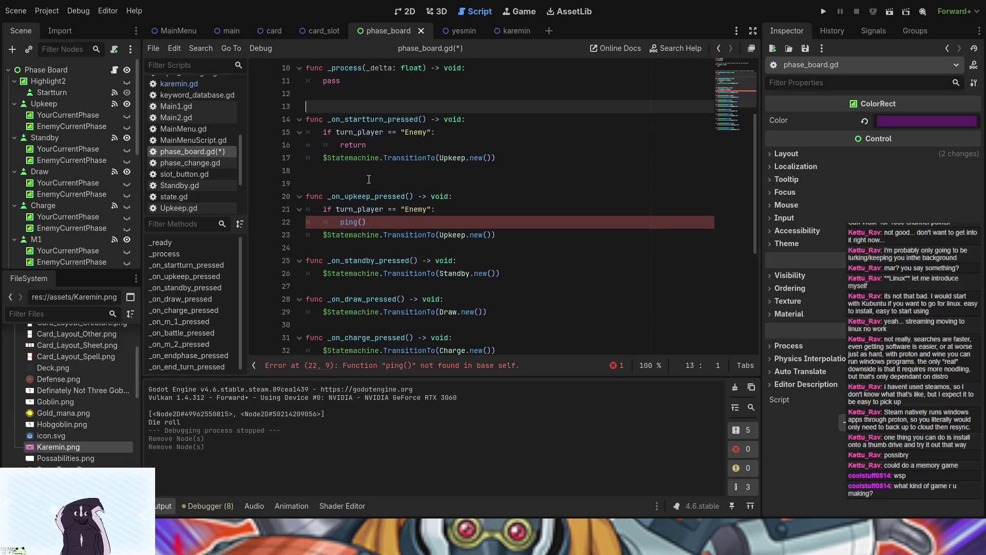
key("Down")
key("BackSpace")
key("Up")
key("Up")
key("Up")
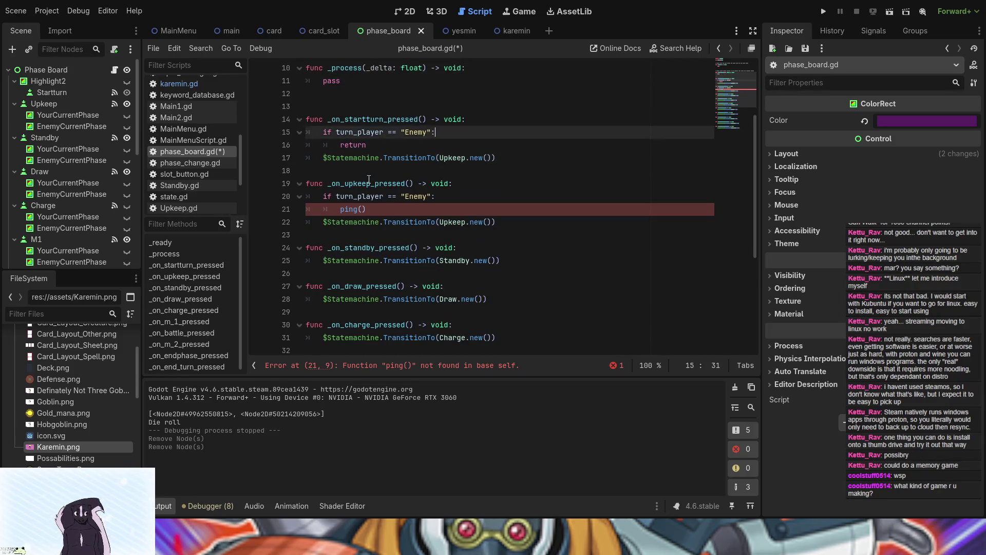
key("Up")
- Add a func ping() containing pass above _on_startturn_pressed
key("Return")
type("func")
key("Escape")
type("ping")
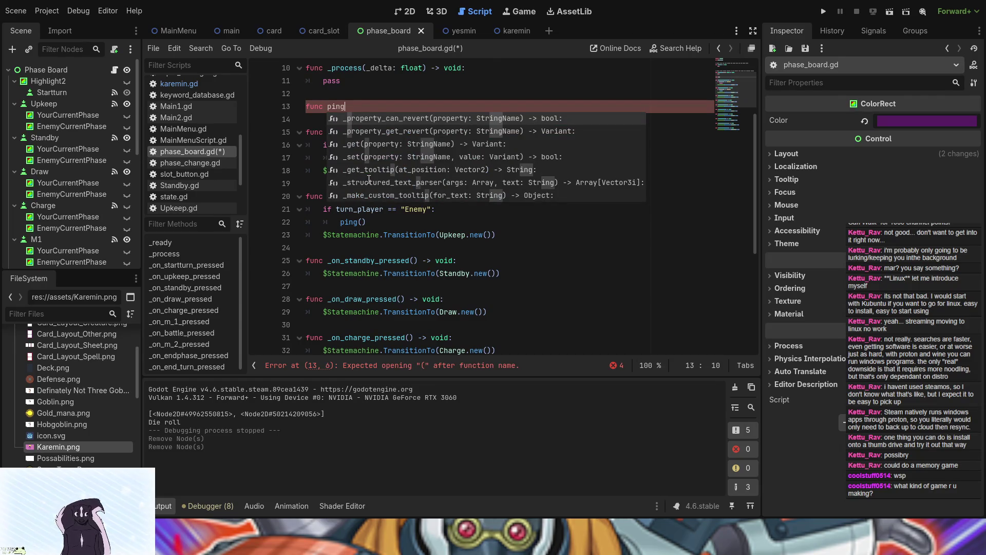
type("():")
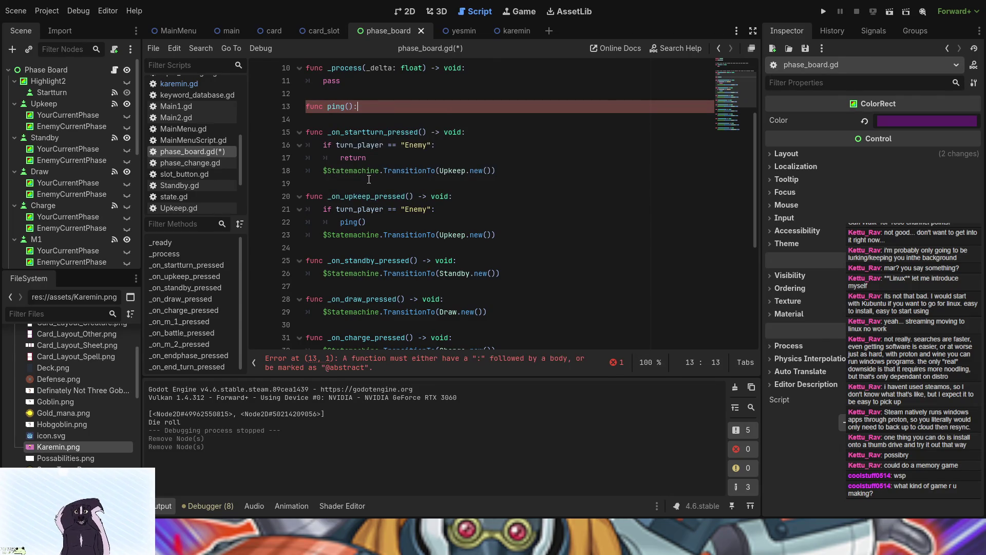
key("Return")
type("pass")
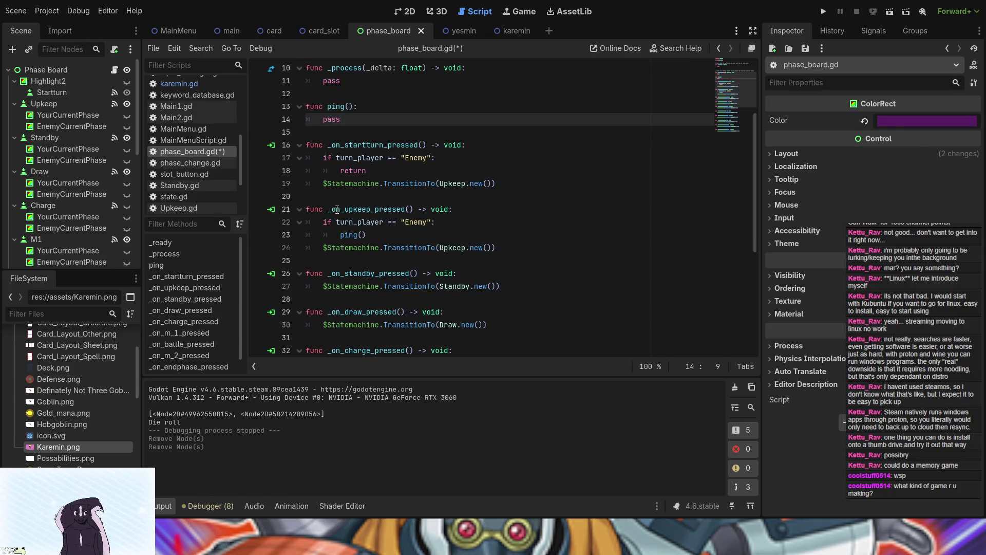
left_click(322, 222)
- Copy the Enemy check and ping() lines and paste them into the standby handler
mouse_move(322, 222)
left_mouse_down()
mouse_move(396, 224)
mouse_move(390, 235)
left_mouse_up()
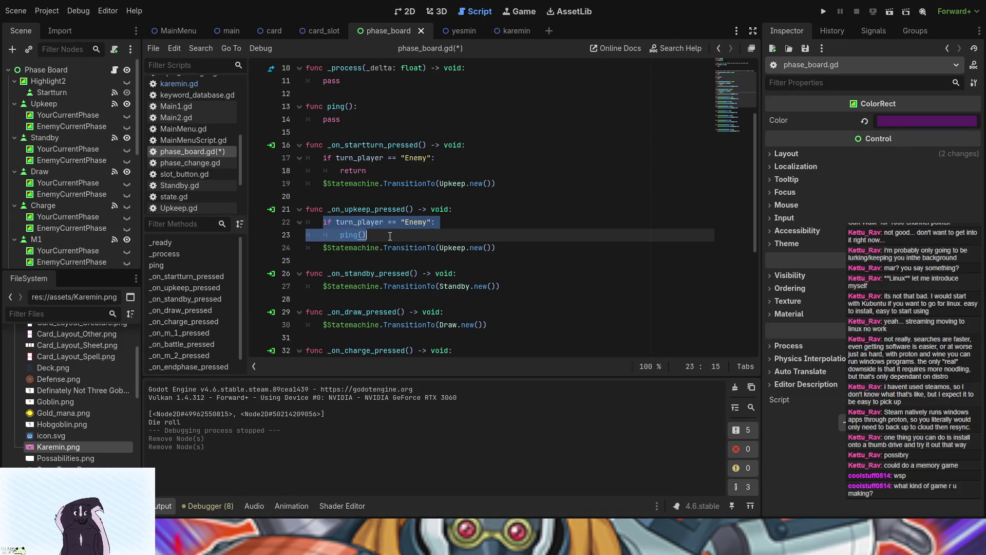
key("ctrl+c")
left_click(475, 274)
key("Return")
key("ctrl+v")
key("Down")
key("Down")
key("Down")
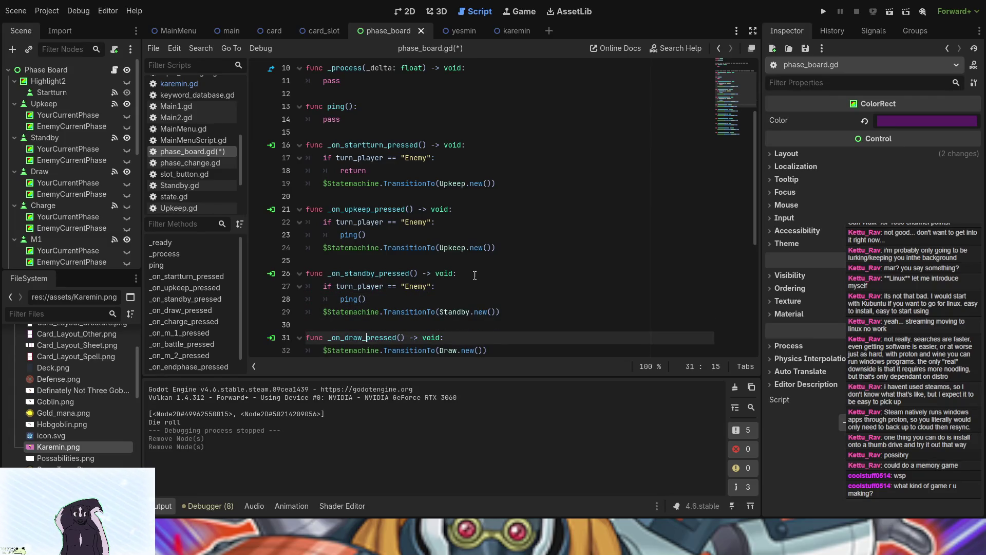
key("Up")
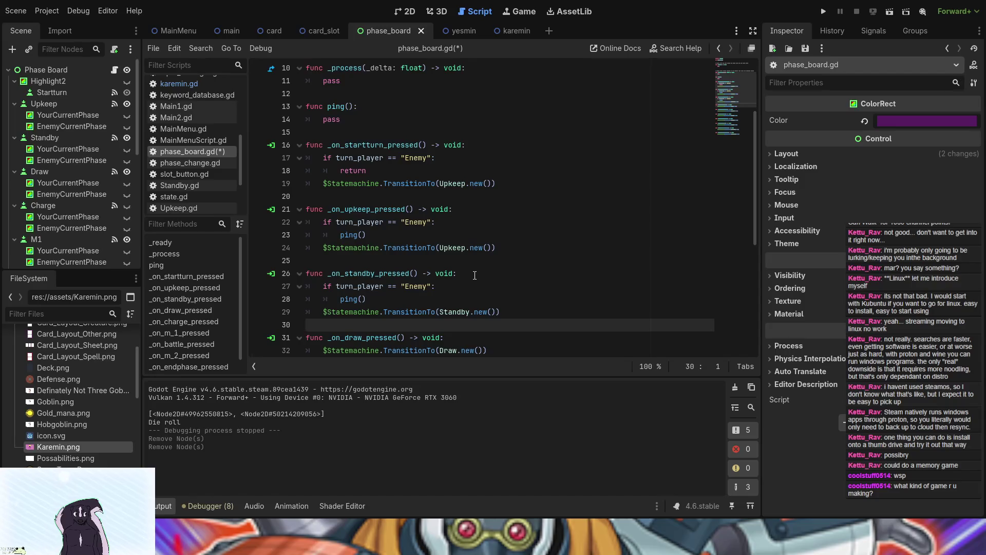
- Paste the Enemy check into the draw, charge and main phase 1 handlers
left_click(470, 340)
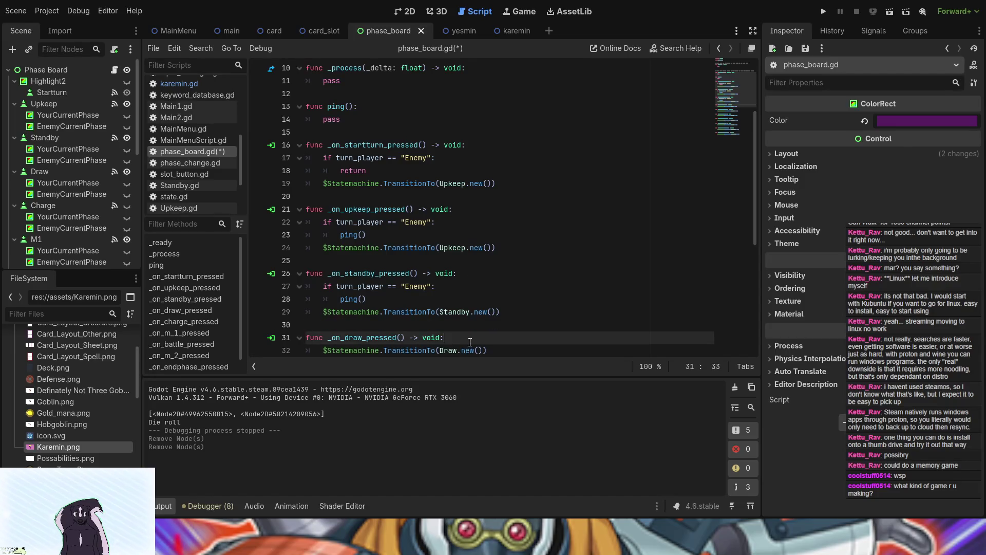
key("ctrl+v")
scroll(463, 231, "down", 5)
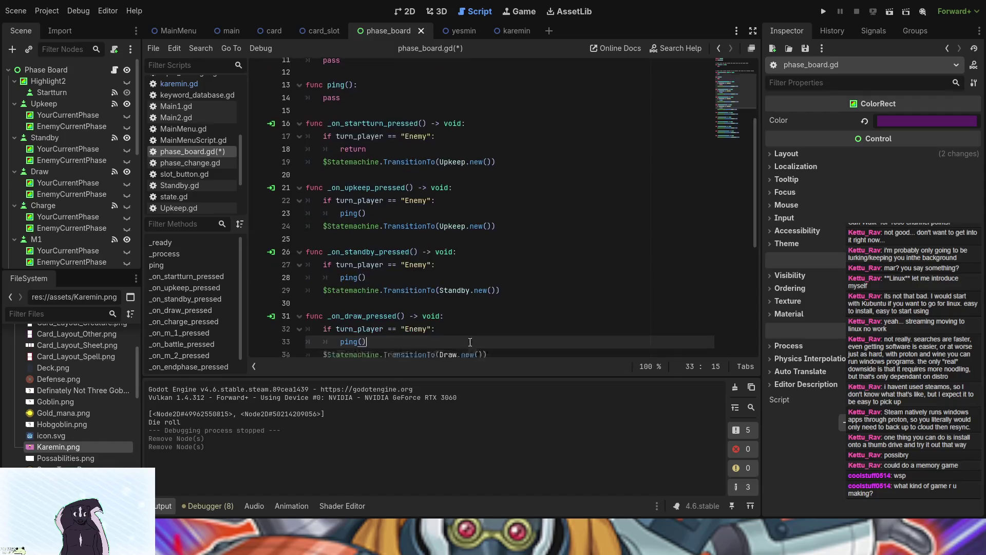
left_click(460, 195)
key("Return")
key("ctrl+v")
scroll(462, 200, "down", 1)
left_click(458, 223)
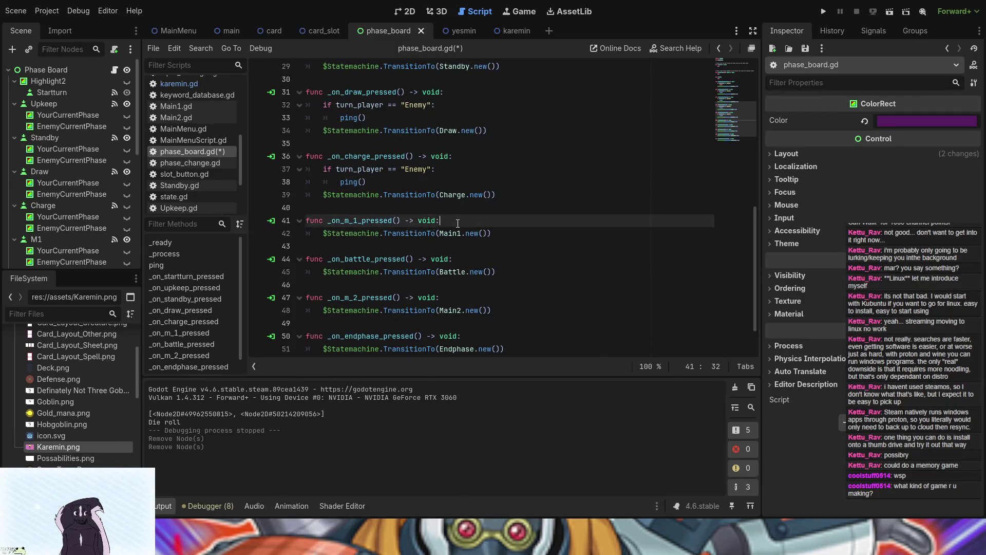
key("Return")
key("ctrl+v")
- Paste the Enemy check into the battle handler, undoing a misplaced paste in main phase 2
scroll(458, 223, "down", 2)
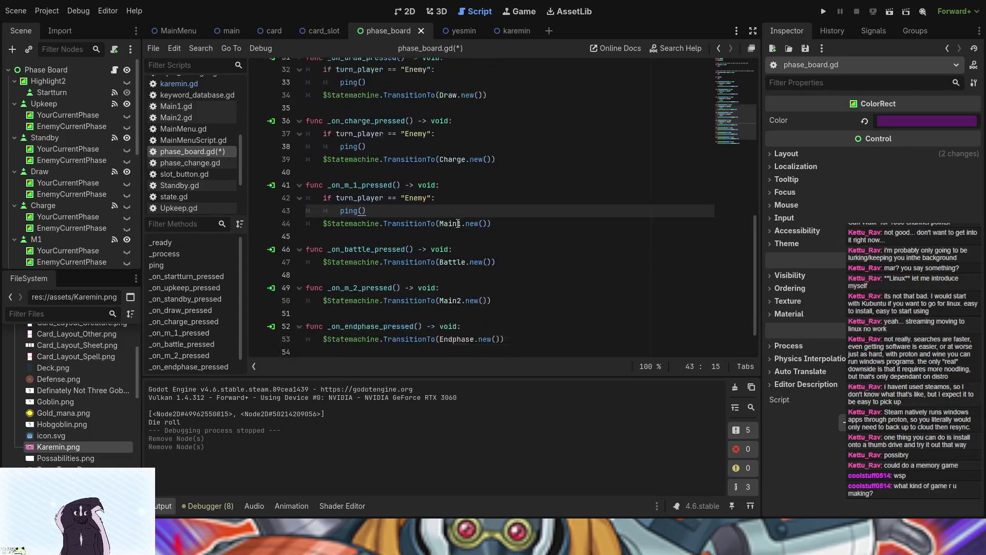
left_click(464, 210)
key("Return")
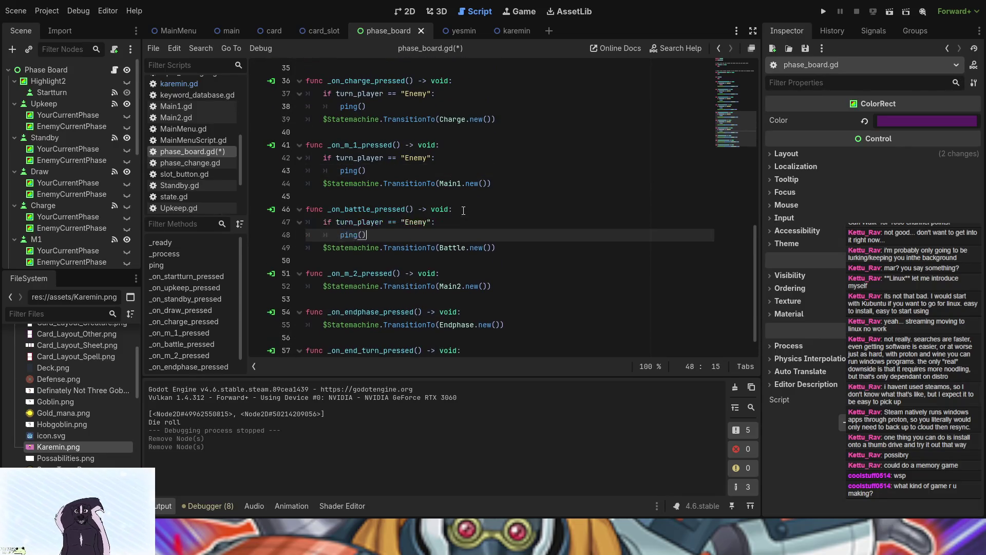
key("ctrl+v")
scroll(456, 216, "down", 1)
left_click(450, 251)
key("ctrl+v")
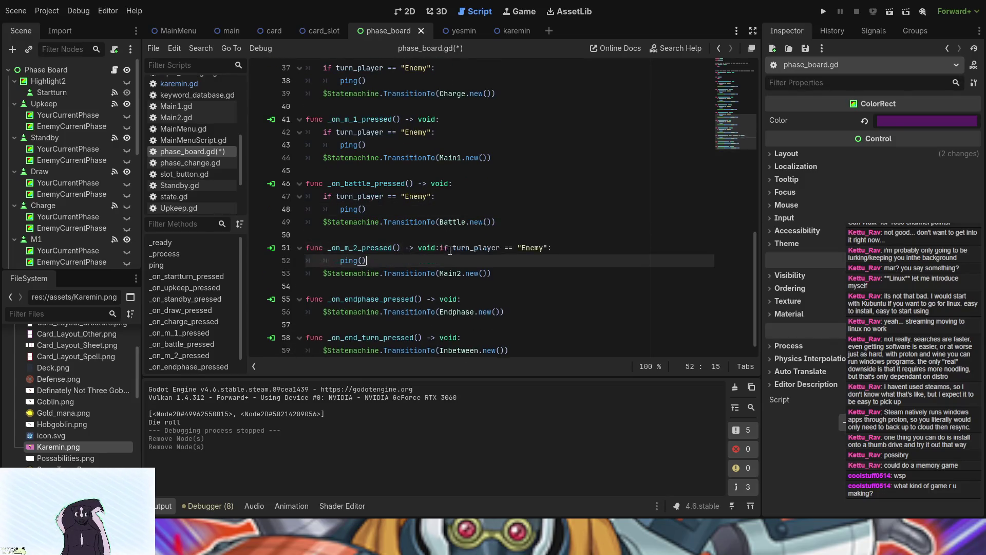
key("Return")
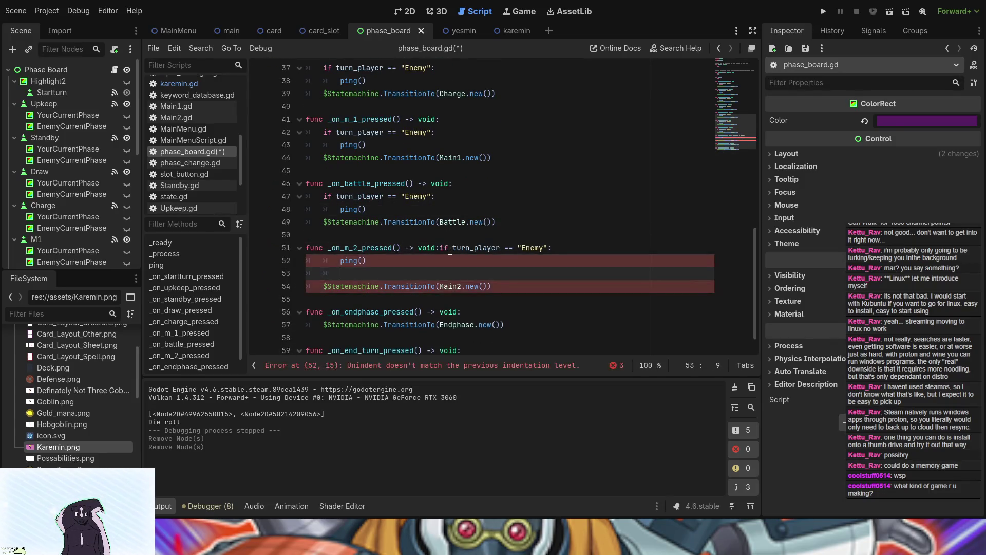
key("ctrl+z")
key("ctrl+z")
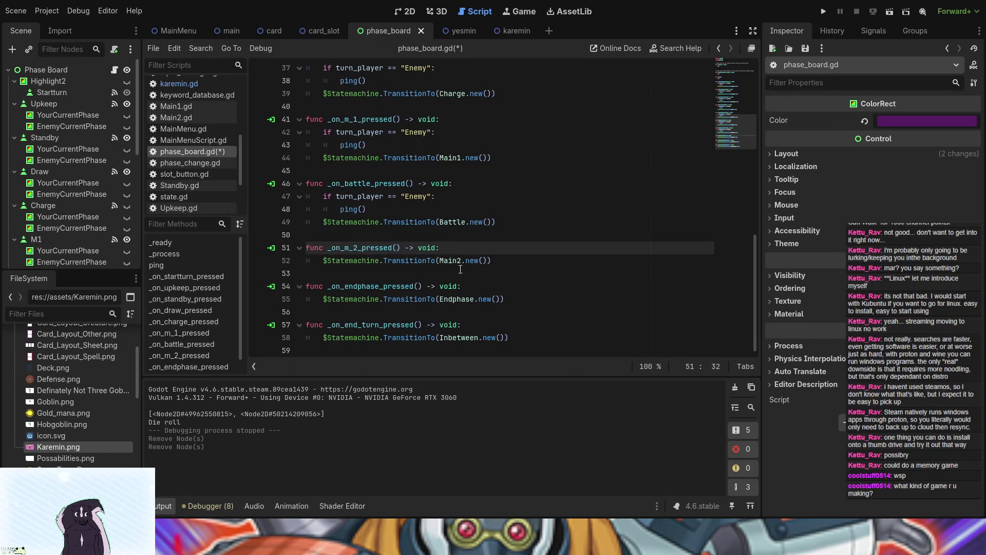
- Paste the Enemy check into main phase 2, end phase and end turn at once using multiple carets
left_click(465, 287, "alt")
left_click(474, 329, "alt")
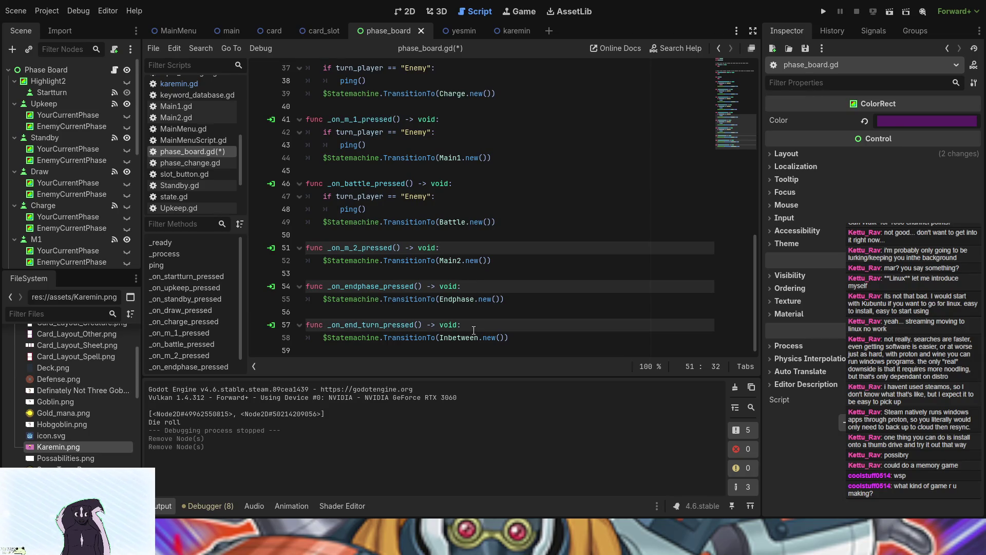
key("ctrl+v")
left_click(445, 291)
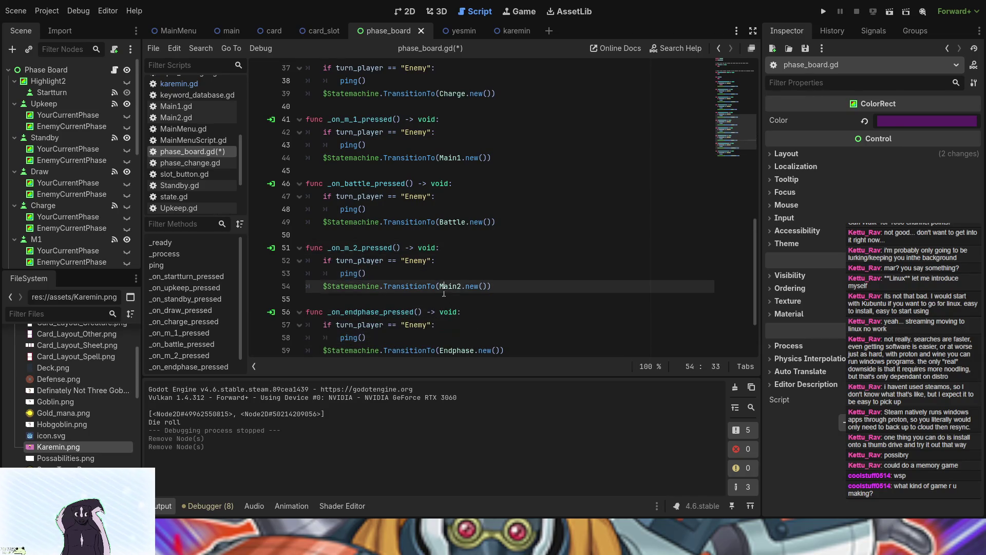